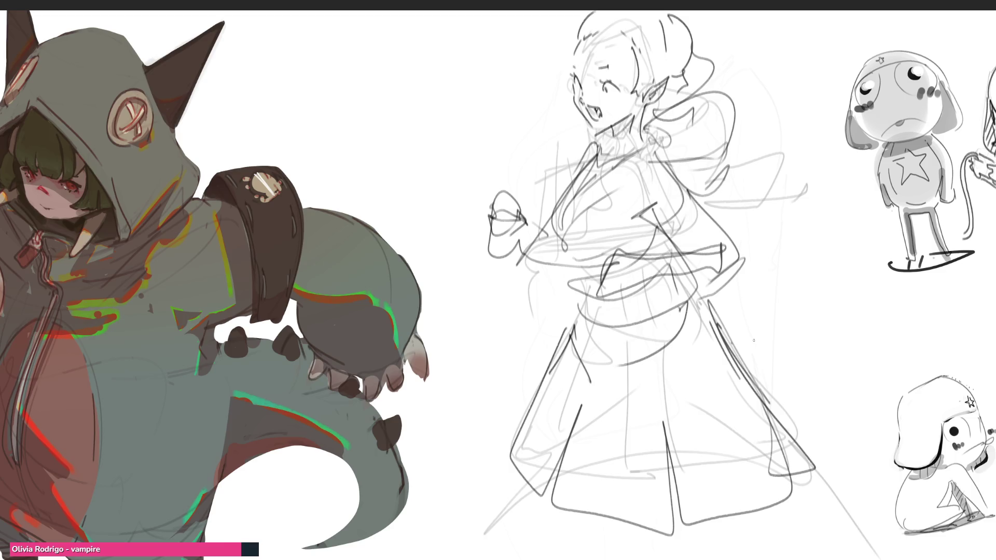
Add skirt edge and hem lines, then fade the figure sketch to light grey with a large soft eraser
mouse_move(736, 342)
mouse_down()
mouse_move(769, 391)
mouse_move(695, 428)
mouse_up()
drag(515, 393, 782, 557)
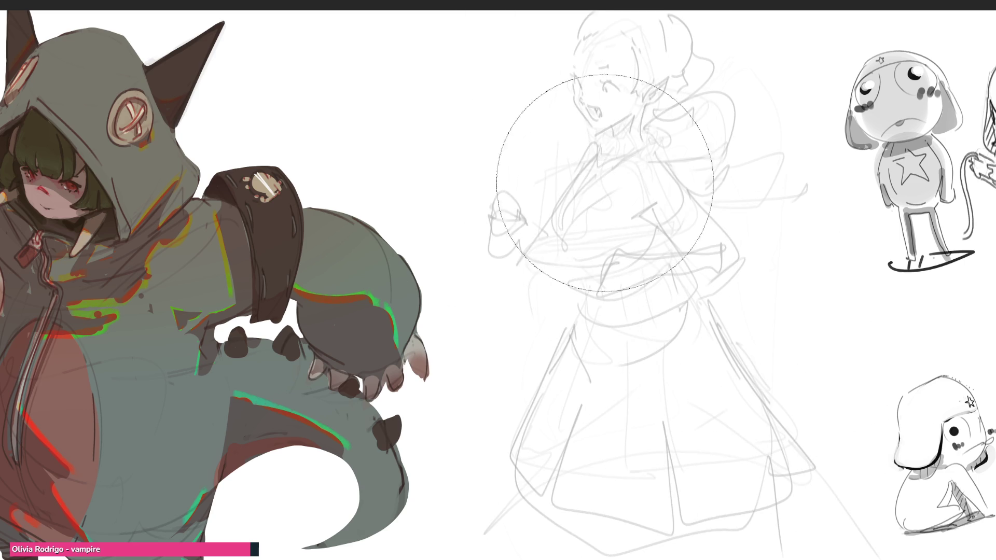
drag(578, 222, 755, 478)
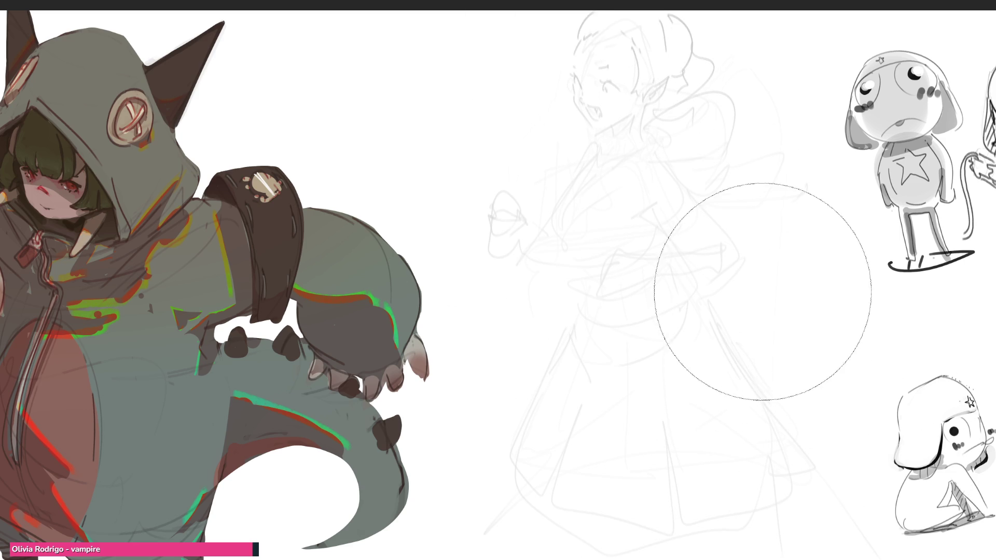
key(e)
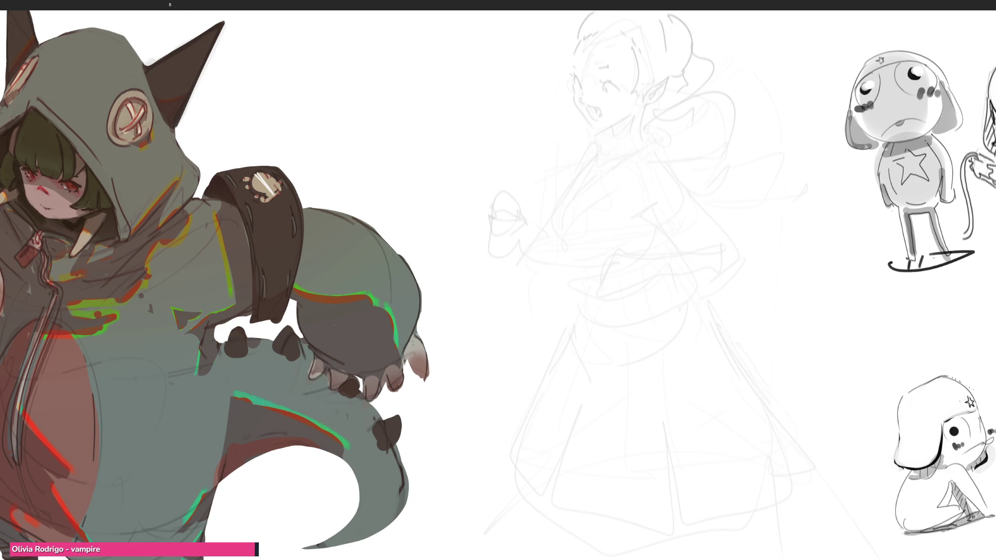
Draw a dark head oval with eye lines, an ear curve, head outline segments and a jaw curve
mouse_move(572, 132)
mouse_down()
mouse_move(619, 185)
mouse_move(632, 187)
mouse_move(622, 160)
mouse_move(644, 151)
mouse_move(637, 161)
mouse_up()
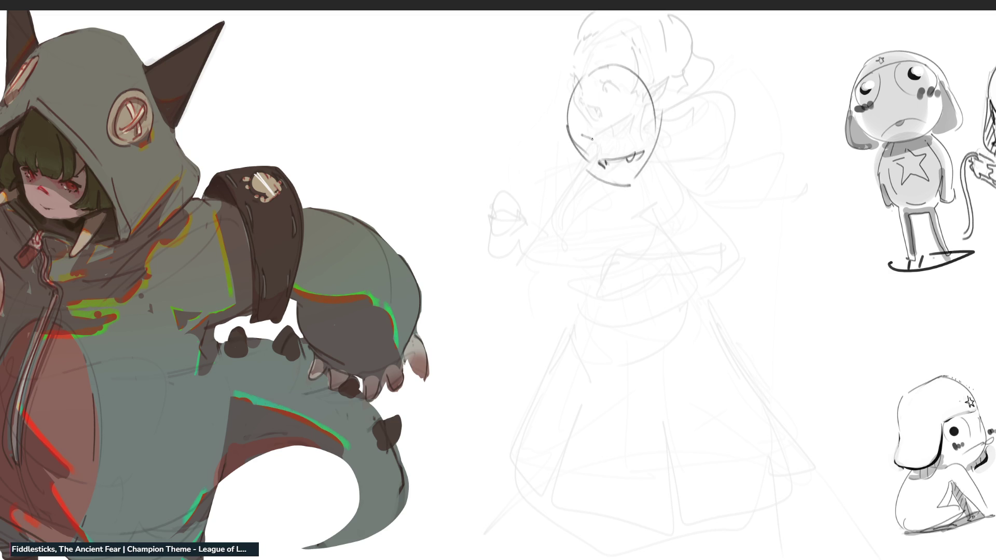
drag(586, 137, 636, 129)
mouse_move(671, 92)
mouse_down()
mouse_move(662, 117)
mouse_move(670, 122)
mouse_up()
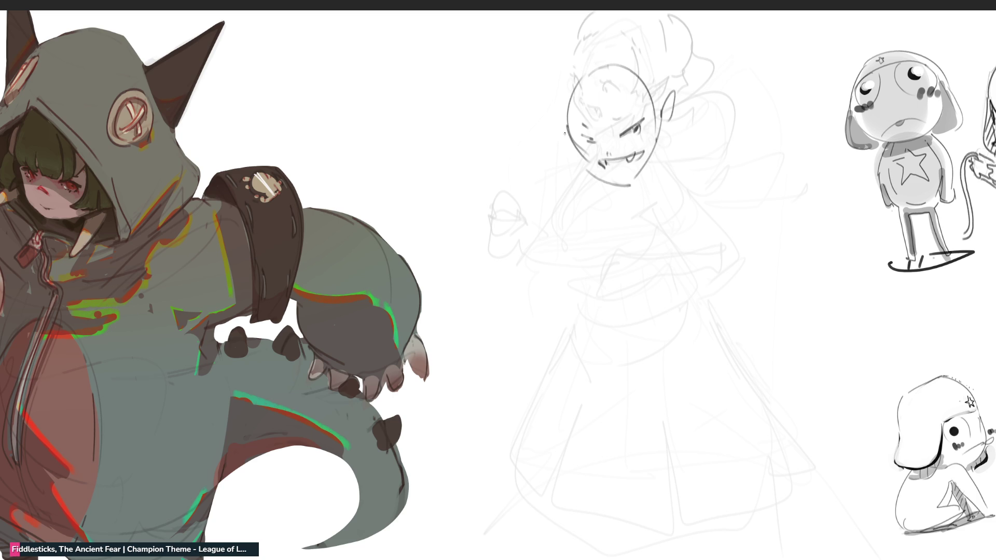
drag(547, 125, 568, 135)
drag(580, 72, 572, 96)
drag(624, 56, 632, 66)
drag(580, 151, 630, 182)
Sketch the neck, chest strokes and a collar shape to the right of the neck
mouse_move(665, 129)
mouse_down()
mouse_move(622, 211)
mouse_move(594, 240)
mouse_up()
mouse_move(588, 171)
mouse_down()
mouse_move(587, 243)
mouse_move(632, 221)
mouse_move(660, 189)
mouse_move(681, 196)
mouse_up()
drag(627, 214, 655, 201)
mouse_move(585, 248)
mouse_down()
mouse_move(628, 212)
mouse_move(616, 204)
mouse_up()
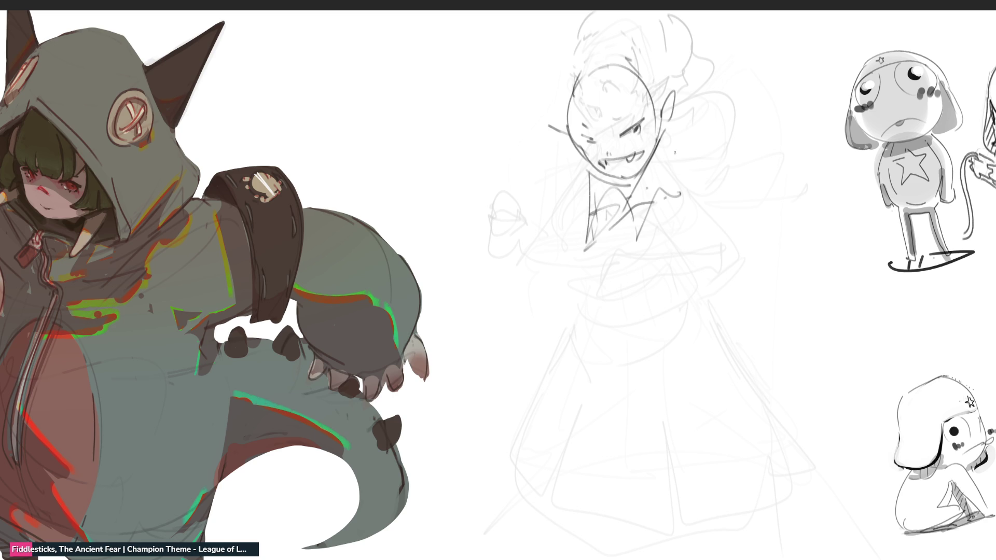
mouse_move(672, 128)
mouse_down()
mouse_move(677, 155)
mouse_move(705, 177)
mouse_up()
drag(704, 179, 646, 205)
drag(697, 159, 700, 185)
drag(686, 133, 708, 185)
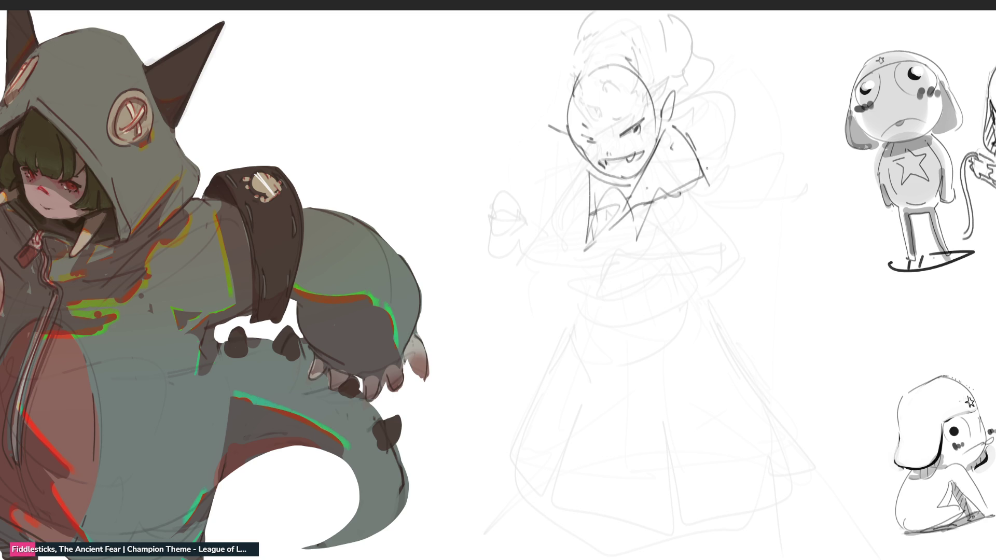
drag(694, 151, 758, 218)
Draw a long looping cape curve, collar zigzag and long diagonals down the head and body
mouse_move(708, 181)
mouse_down()
mouse_move(856, 264)
mouse_move(786, 263)
mouse_move(783, 272)
mouse_up()
mouse_move(672, 193)
mouse_down()
mouse_move(648, 213)
mouse_move(627, 303)
mouse_up()
drag(626, 251, 597, 343)
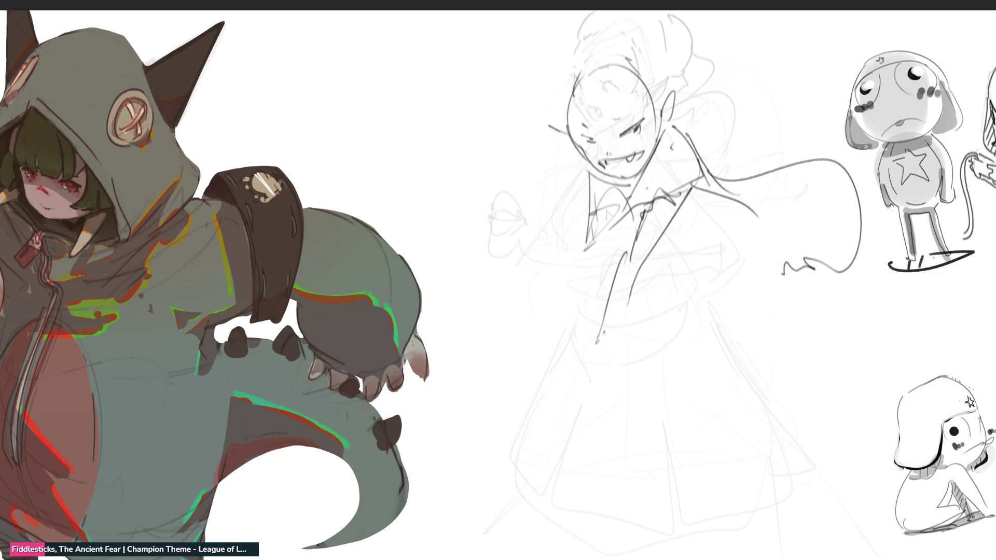
mouse_move(656, 246)
mouse_down()
mouse_move(595, 350)
mouse_move(596, 369)
mouse_move(643, 238)
mouse_move(691, 148)
mouse_move(633, 116)
mouse_move(632, 86)
mouse_move(650, 62)
mouse_up()
mouse_move(552, 78)
mouse_down()
mouse_move(594, 261)
mouse_move(553, 276)
mouse_up()
Add body curves and diagonal lines down the lower body and right side
mouse_move(688, 193)
mouse_down()
mouse_move(677, 264)
mouse_move(622, 292)
mouse_move(693, 319)
mouse_move(615, 306)
mouse_move(662, 364)
mouse_up()
drag(686, 308, 735, 402)
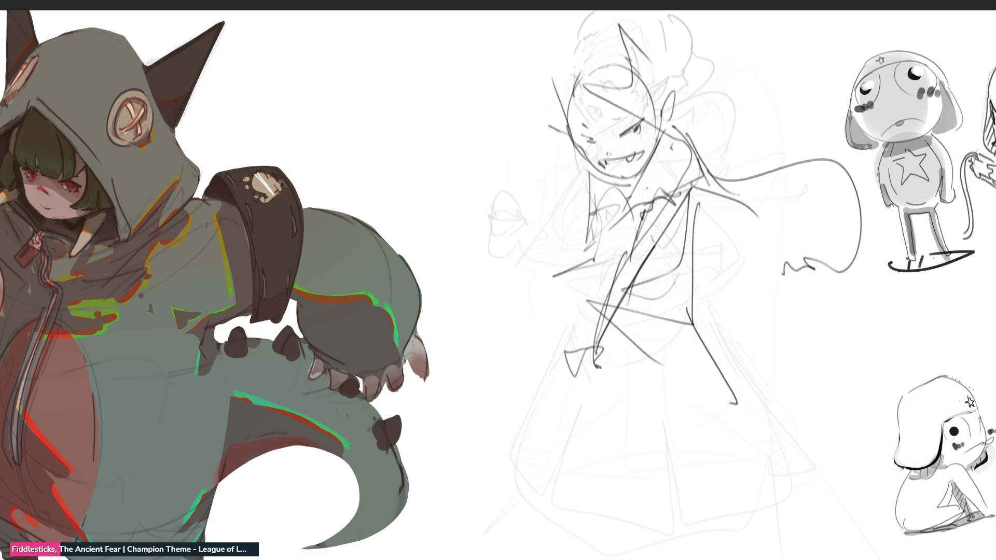
drag(588, 292, 667, 470)
drag(599, 347, 667, 412)
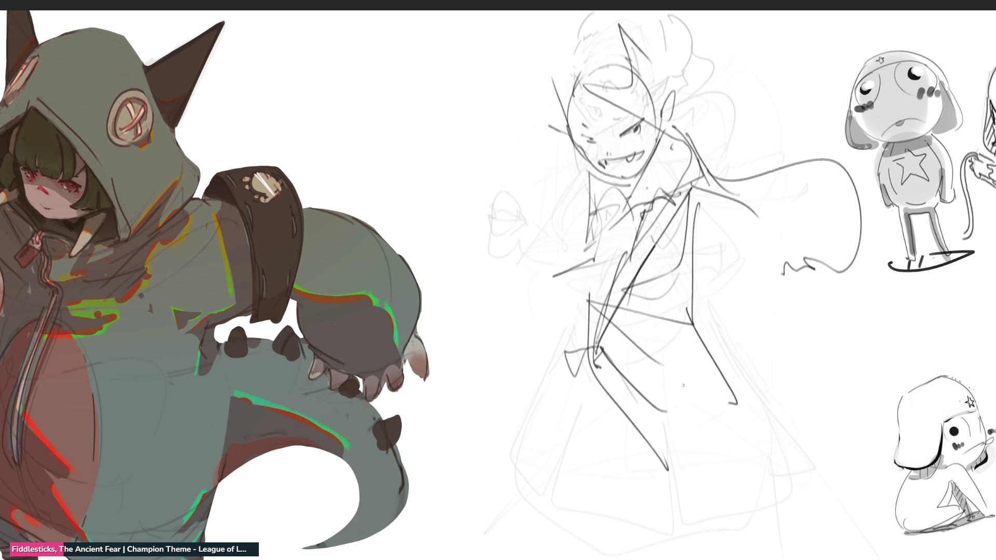
mouse_move(697, 279)
mouse_down()
mouse_move(721, 367)
mouse_move(705, 398)
mouse_up()
drag(723, 313, 767, 452)
Extend a long line from the figure down to the lower right
drag(692, 432, 766, 492)
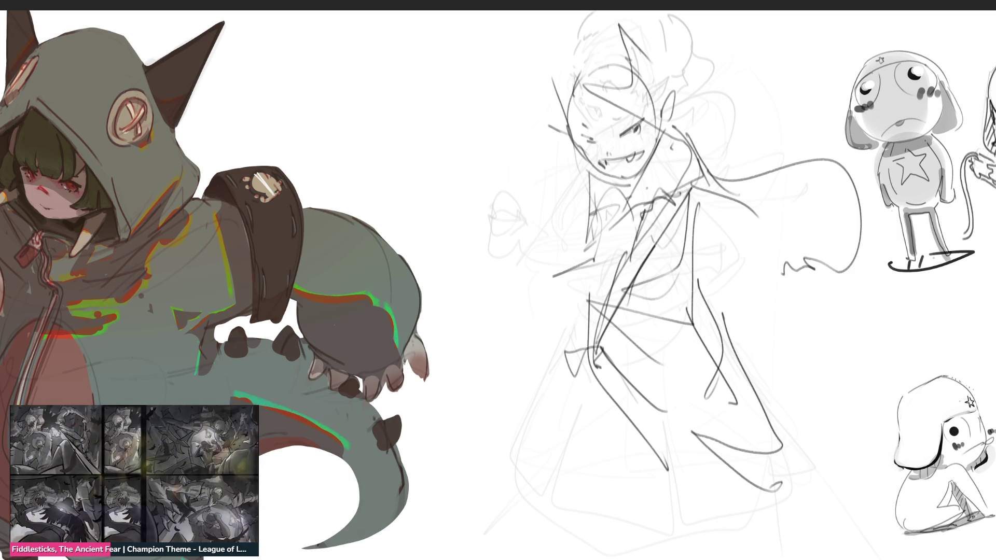
Add strokes across the lower torso, right side and hem, plus faint chest strokes
drag(596, 363, 712, 335)
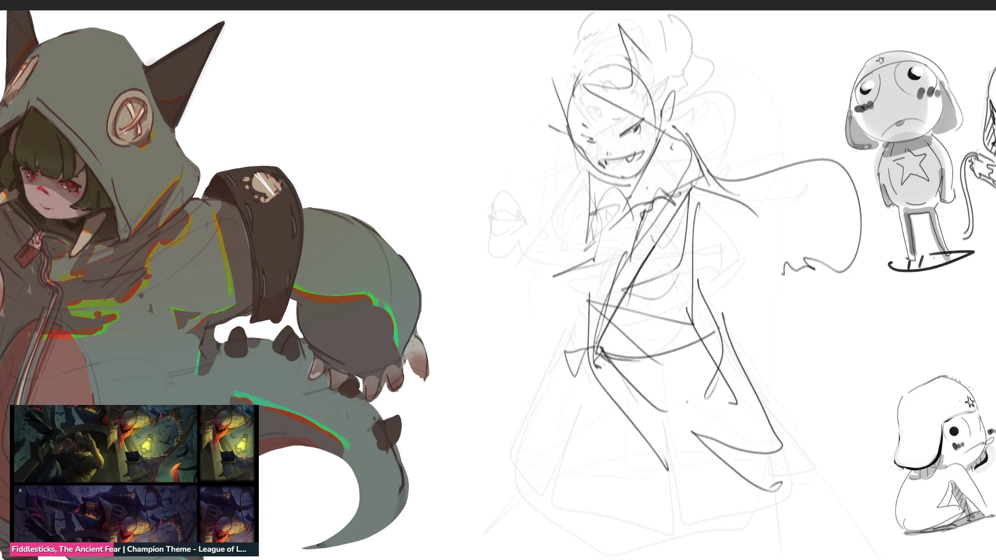
mouse_move(600, 360)
mouse_down()
mouse_move(691, 404)
mouse_move(664, 403)
mouse_up()
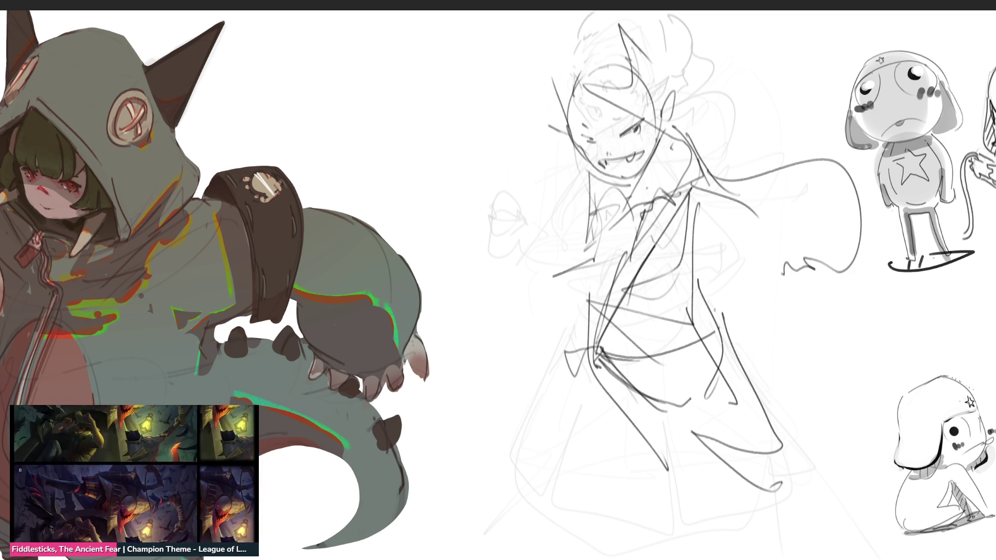
drag(707, 326, 680, 402)
drag(713, 302, 790, 462)
mouse_move(783, 501)
mouse_down()
mouse_move(798, 506)
mouse_move(818, 488)
mouse_up()
drag(629, 195, 593, 272)
drag(624, 220, 614, 266)
drag(661, 236, 617, 264)
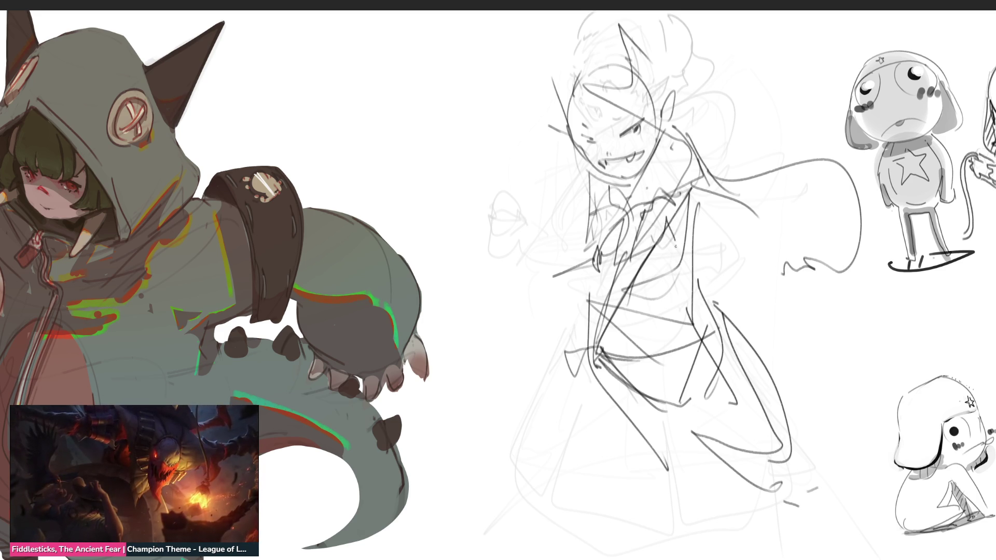
drag(686, 219, 658, 259)
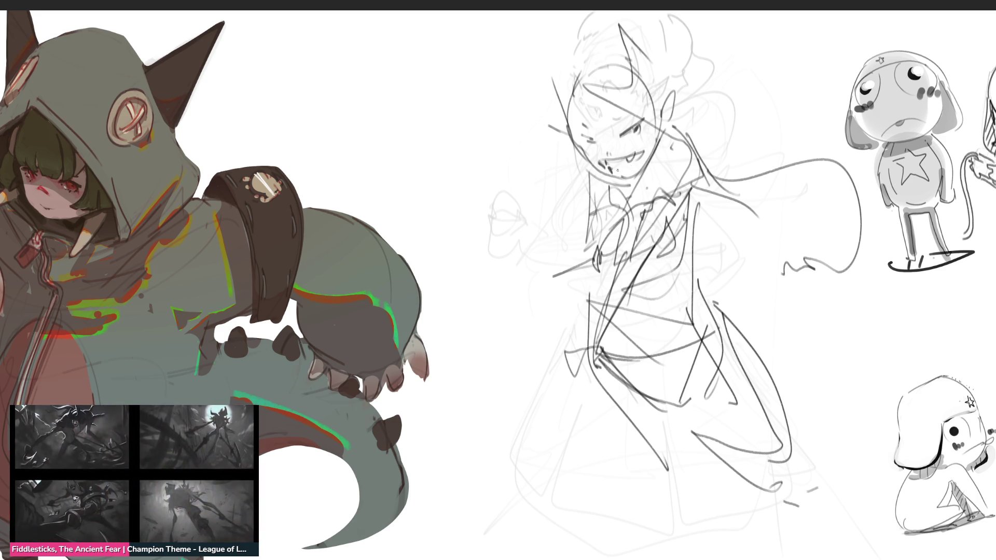
Define a dark open mouth with fangs and small detail strokes around it
drag(613, 165, 628, 170)
mouse_move(631, 153)
mouse_down()
mouse_move(645, 170)
mouse_move(616, 168)
mouse_move(639, 164)
mouse_up()
drag(601, 164, 645, 151)
drag(635, 149, 643, 164)
Fade the dark figure pass to light grey with a large soft eraser
key(ctrl+shift+z)
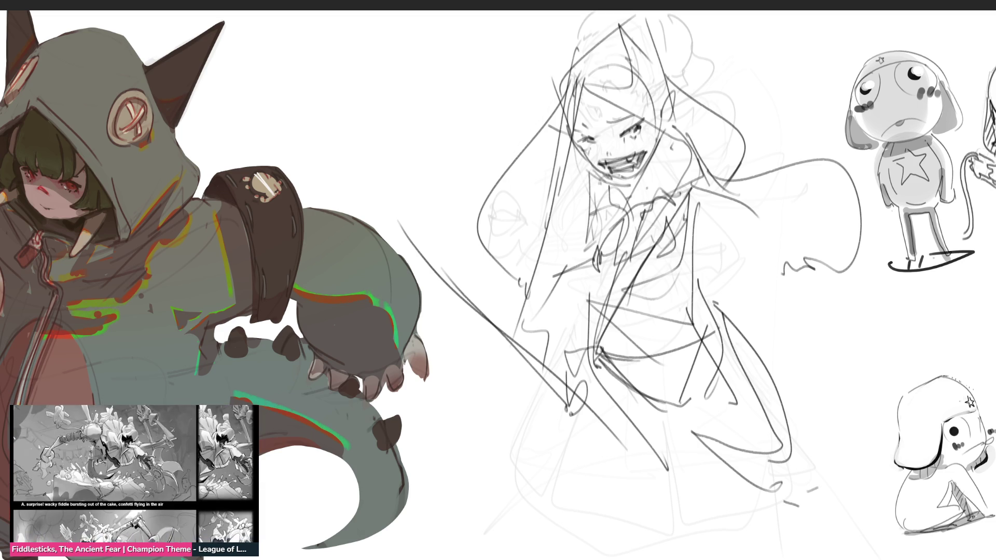
key(ctrl+z)
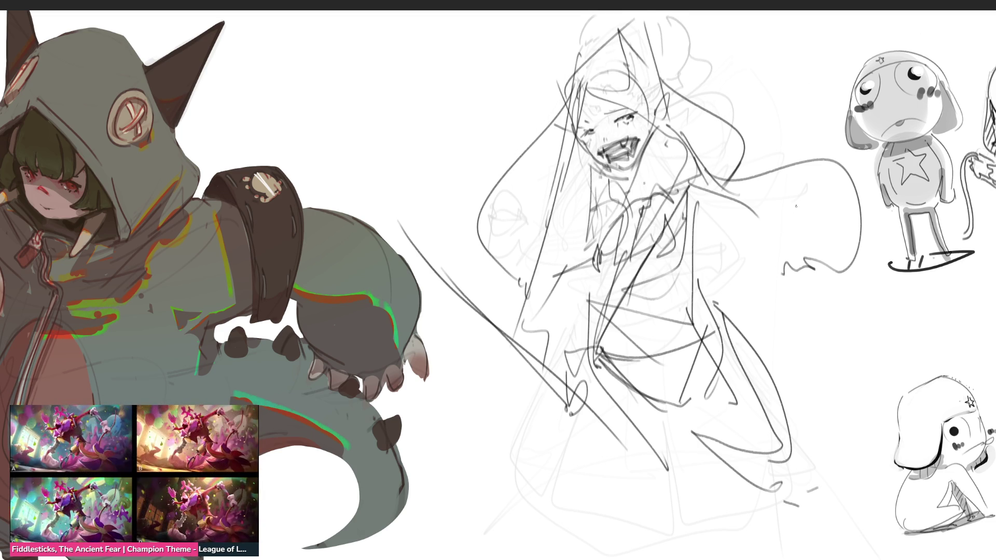
drag(770, 144, 685, 404)
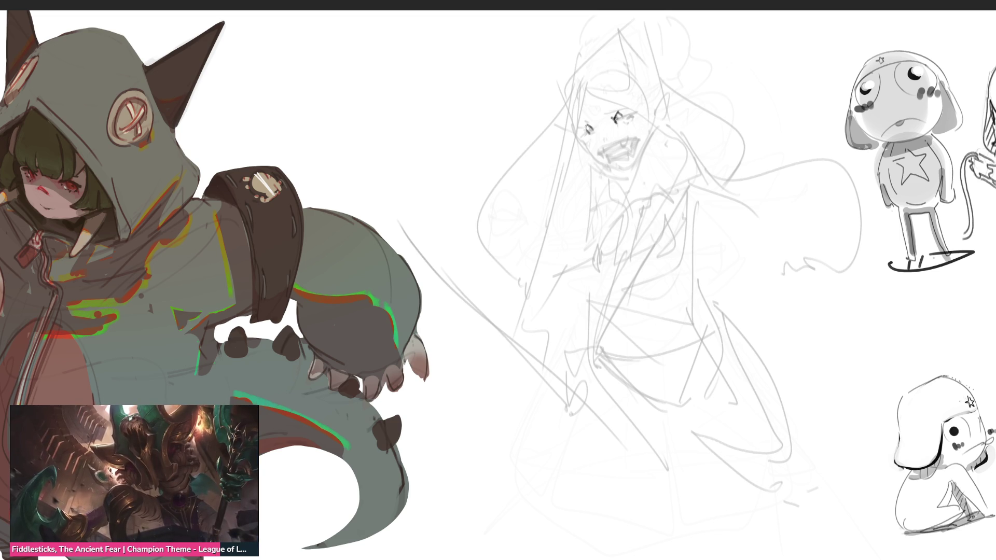
Mark the left eye and mouth, then lay straight guide lines over the face and forehead
mouse_move(579, 125)
mouse_down()
mouse_move(627, 143)
mouse_move(617, 162)
mouse_up()
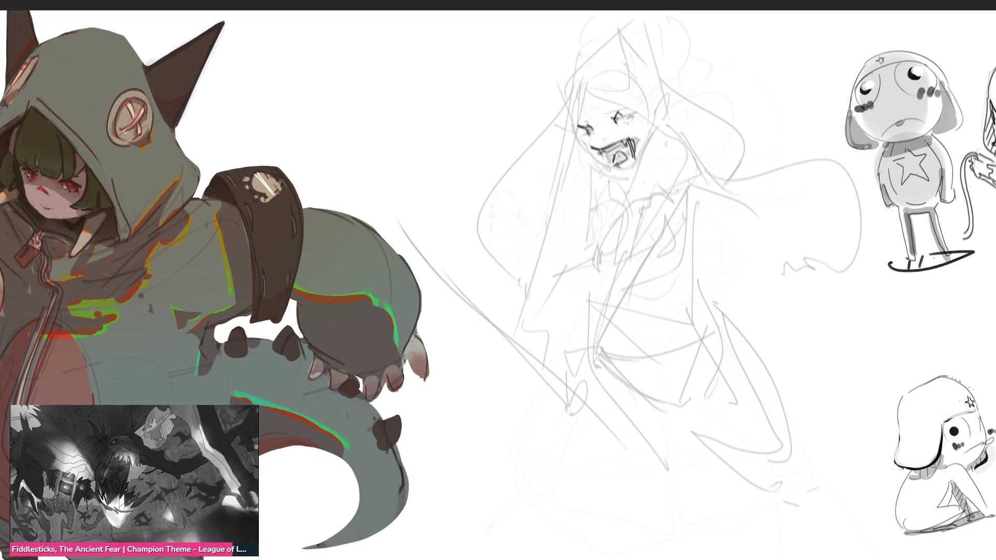
mouse_move(619, 156)
mouse_down()
mouse_move(626, 172)
mouse_move(636, 167)
mouse_move(604, 168)
mouse_move(618, 179)
mouse_move(653, 148)
mouse_up()
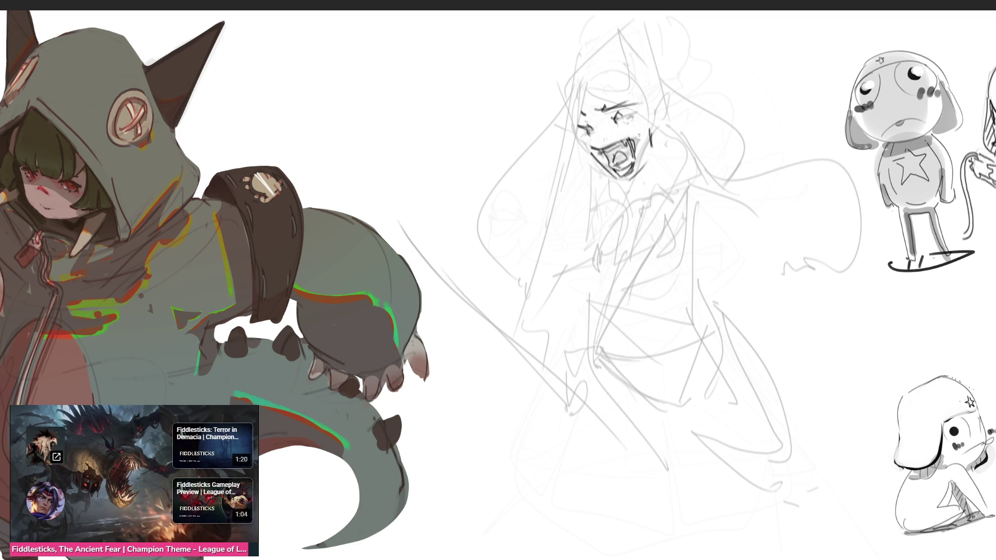
drag(609, 60, 556, 156)
drag(525, 108, 678, 100)
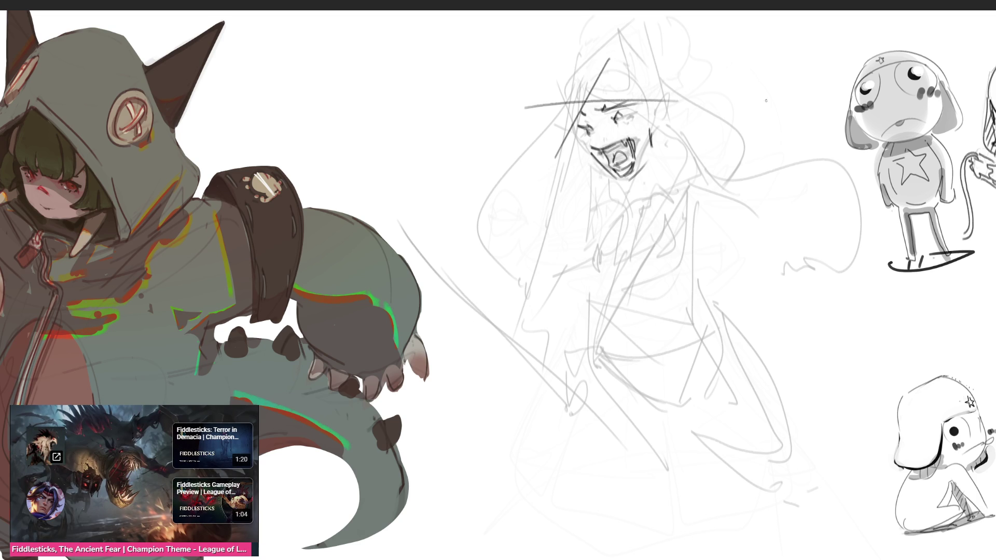
drag(561, 85, 719, 18)
drag(654, 45, 722, 132)
Block out a tilted box around the head with straight lines
drag(611, 44, 459, 234)
drag(449, 198, 525, 300)
drag(516, 305, 632, 212)
drag(738, 125, 704, 177)
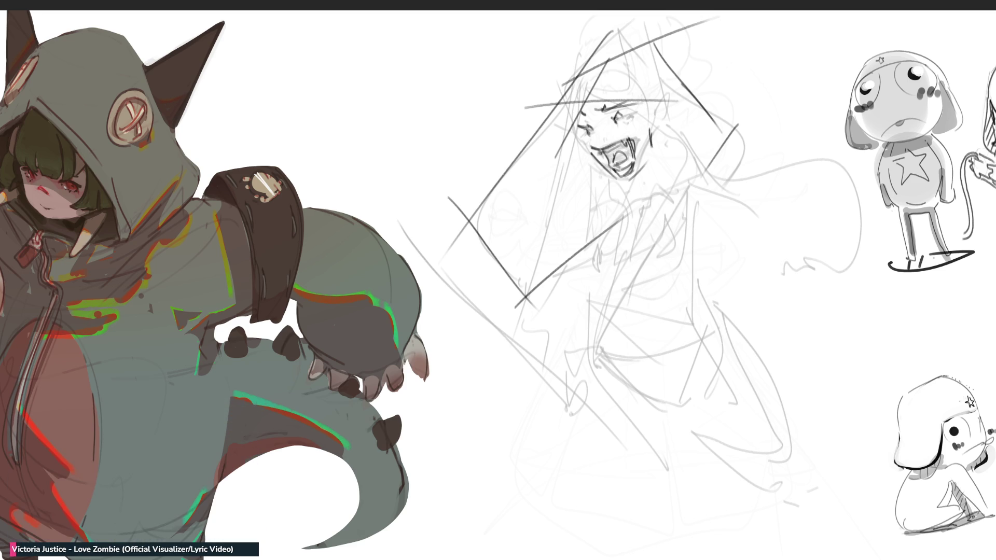
Draw pointed ears on the head and redraw them as larger triangles
mouse_move(571, 80)
mouse_down()
mouse_move(542, 50)
mouse_move(568, 83)
mouse_up()
mouse_move(665, 51)
mouse_down()
mouse_move(688, 12)
mouse_move(701, 48)
mouse_up()
mouse_move(675, 53)
mouse_down()
mouse_move(704, 45)
mouse_move(674, 61)
mouse_up()
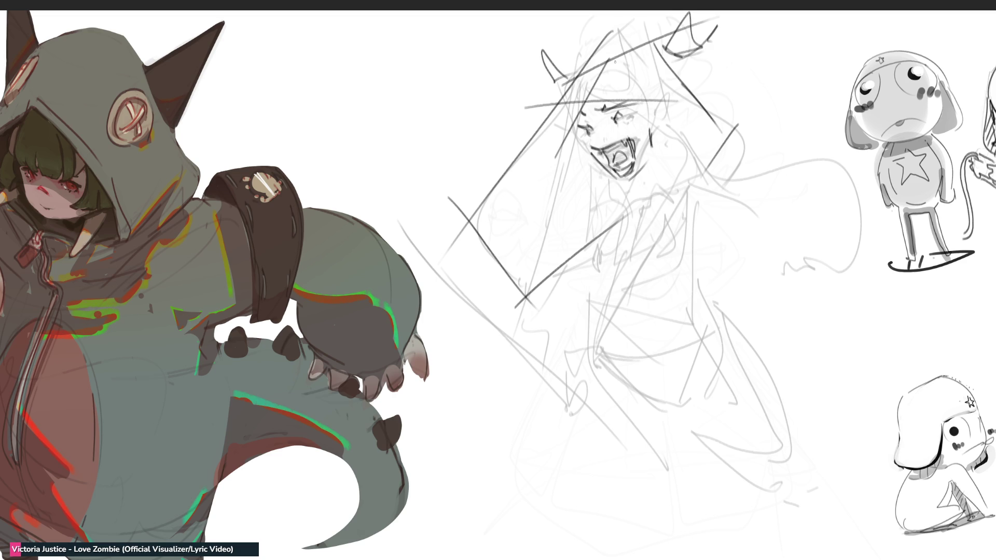
mouse_move(570, 70)
mouse_down()
mouse_move(537, 68)
mouse_move(557, 89)
mouse_up()
Sketch the shoulder line, collar and the sides and hem of the torso
mouse_move(587, 244)
mouse_down()
mouse_move(681, 185)
mouse_move(739, 173)
mouse_move(640, 245)
mouse_move(554, 166)
mouse_move(598, 228)
mouse_move(649, 227)
mouse_up()
mouse_move(649, 227)
mouse_down()
mouse_move(762, 166)
mouse_move(710, 233)
mouse_move(746, 251)
mouse_up()
mouse_move(728, 198)
mouse_down()
mouse_move(793, 212)
mouse_move(755, 255)
mouse_move(659, 207)
mouse_up()
mouse_move(597, 274)
mouse_down()
mouse_move(689, 221)
mouse_move(629, 315)
mouse_up()
mouse_move(622, 194)
mouse_down()
mouse_move(582, 263)
mouse_move(678, 295)
mouse_move(692, 336)
mouse_move(601, 296)
mouse_move(768, 370)
mouse_move(723, 268)
mouse_move(790, 374)
mouse_move(640, 403)
mouse_move(796, 333)
mouse_move(697, 543)
mouse_move(637, 336)
mouse_move(683, 545)
mouse_up()
Draw sweeping hair loops and long arcs down both sides of the figure
mouse_move(635, 338)
mouse_down()
mouse_move(558, 472)
mouse_move(730, 424)
mouse_move(695, 436)
mouse_move(756, 322)
mouse_move(701, 443)
mouse_up()
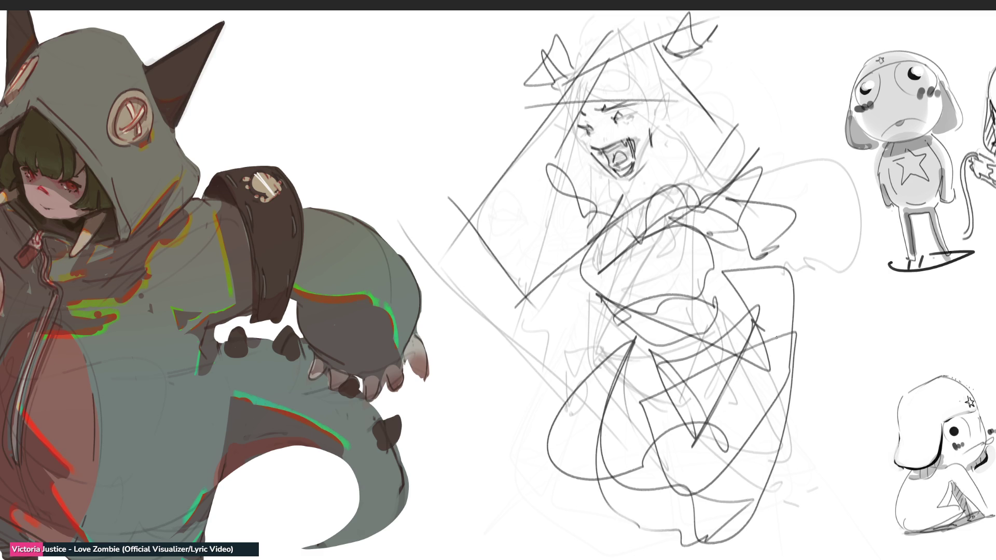
mouse_move(758, 327)
mouse_down()
mouse_move(798, 498)
mouse_move(777, 529)
mouse_move(802, 441)
mouse_up()
mouse_move(806, 233)
mouse_down()
mouse_move(845, 254)
mouse_move(834, 328)
mouse_up()
drag(758, 273, 817, 160)
mouse_move(787, 93)
mouse_down()
mouse_move(887, 353)
mouse_move(825, 327)
mouse_move(554, 288)
mouse_move(436, 350)
mouse_up()
mouse_move(433, 214)
mouse_down()
mouse_move(476, 466)
mouse_move(620, 275)
mouse_up()
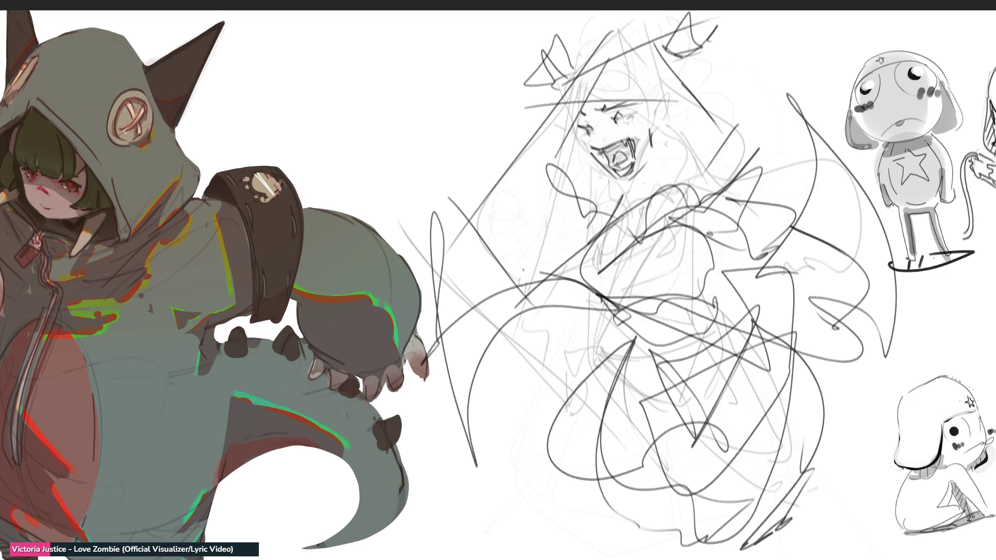
drag(509, 274, 539, 269)
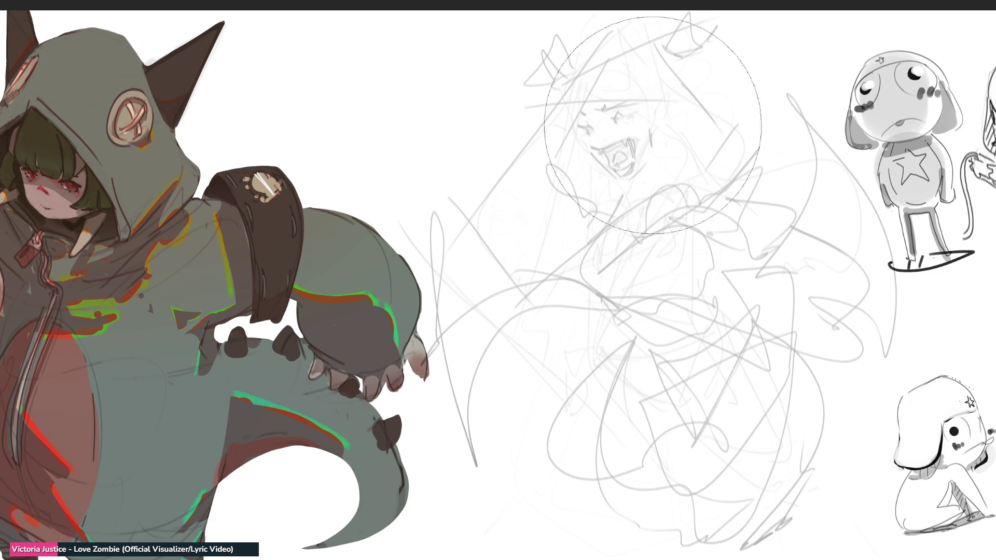
With a small brush, outline the oval head and extend head and hair contours
key(b)
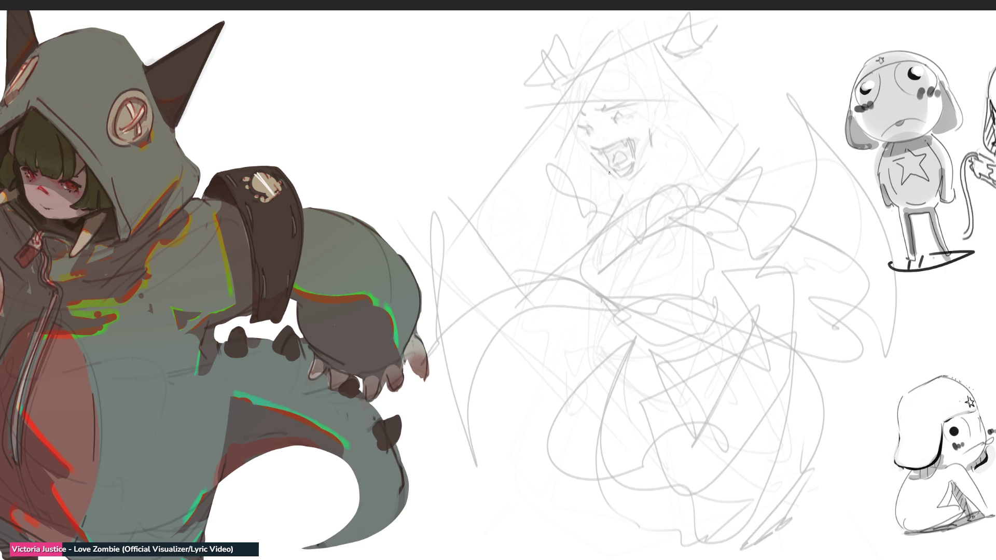
mouse_move(580, 158)
mouse_down()
mouse_move(615, 184)
mouse_move(653, 156)
mouse_move(620, 183)
mouse_up()
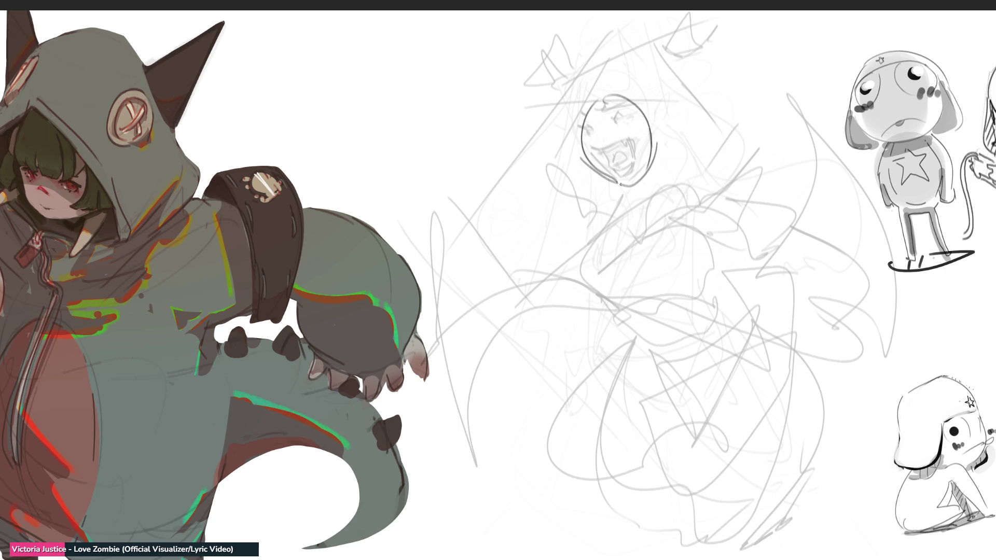
drag(658, 148, 648, 172)
drag(571, 122, 615, 137)
mouse_move(608, 77)
mouse_down()
mouse_move(654, 99)
mouse_move(642, 111)
mouse_up()
drag(568, 114, 576, 164)
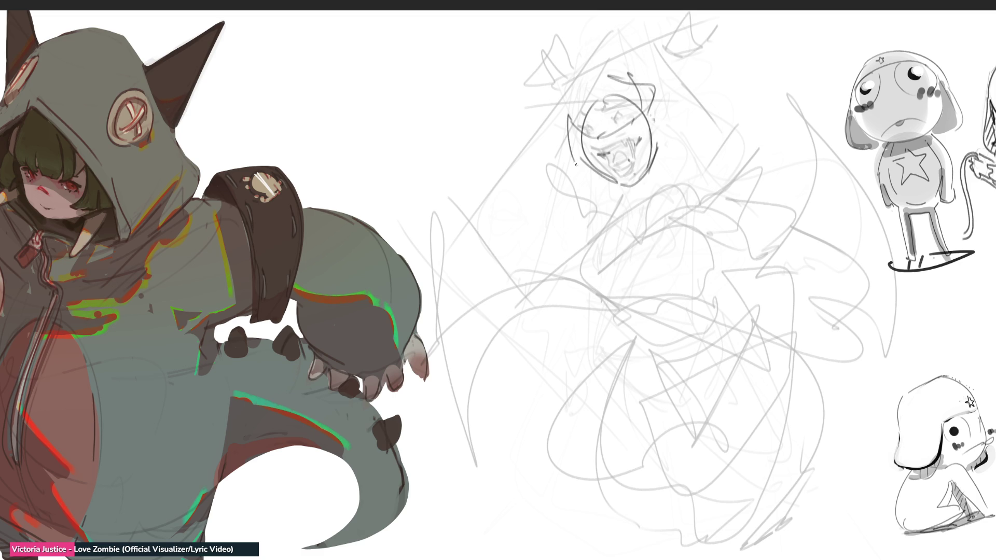
drag(650, 109, 623, 232)
drag(559, 104, 555, 160)
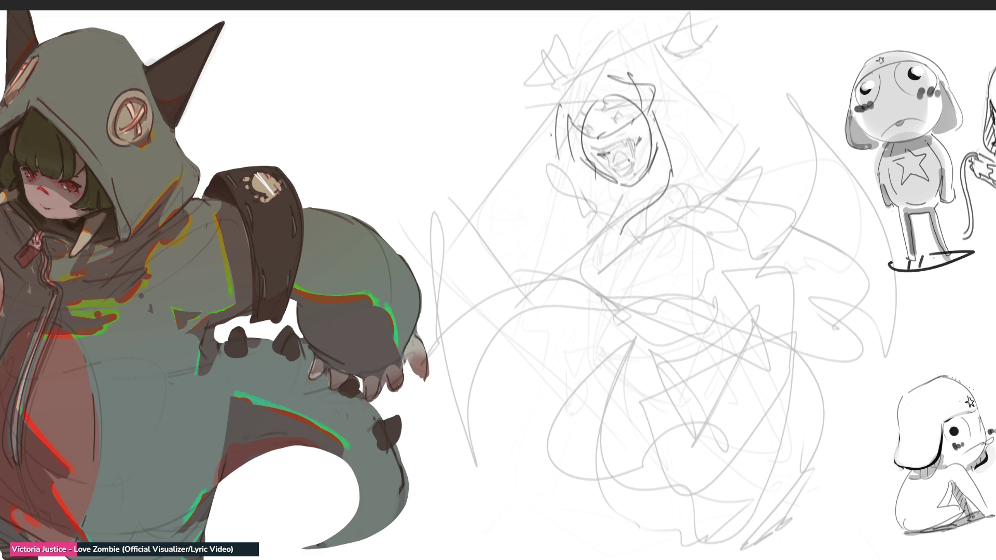
mouse_move(508, 98)
mouse_down()
mouse_move(548, 123)
mouse_move(503, 131)
mouse_up()
Sketch hood spikes above the head and strokes below the face
drag(512, 83, 525, 139)
drag(628, 46, 632, 89)
drag(577, 176, 617, 205)
mouse_move(682, 157)
mouse_down()
mouse_move(672, 188)
mouse_move(601, 227)
mouse_up()
mouse_move(568, 162)
mouse_down()
mouse_move(549, 232)
mouse_move(643, 217)
mouse_up()
Outline the hood side, the looping forearm and block in the lower body with a zigzag
mouse_move(679, 148)
mouse_down()
mouse_move(694, 196)
mouse_move(725, 217)
mouse_move(598, 281)
mouse_up()
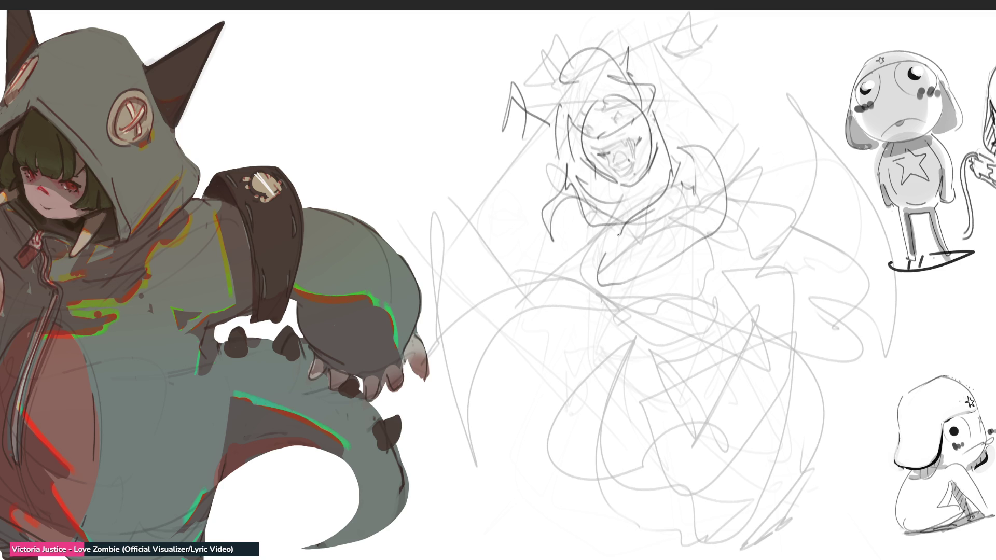
mouse_move(621, 230)
mouse_down()
mouse_move(614, 265)
mouse_move(696, 253)
mouse_move(612, 290)
mouse_move(679, 253)
mouse_up()
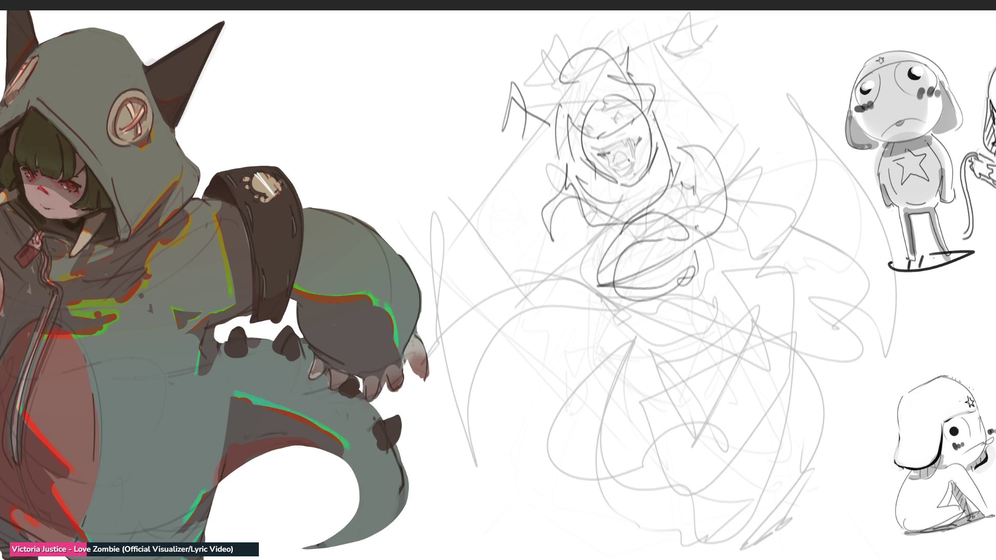
mouse_move(684, 199)
mouse_down()
mouse_move(709, 262)
mouse_move(634, 312)
mouse_up()
mouse_move(693, 268)
mouse_down()
mouse_move(685, 295)
mouse_move(584, 287)
mouse_up()
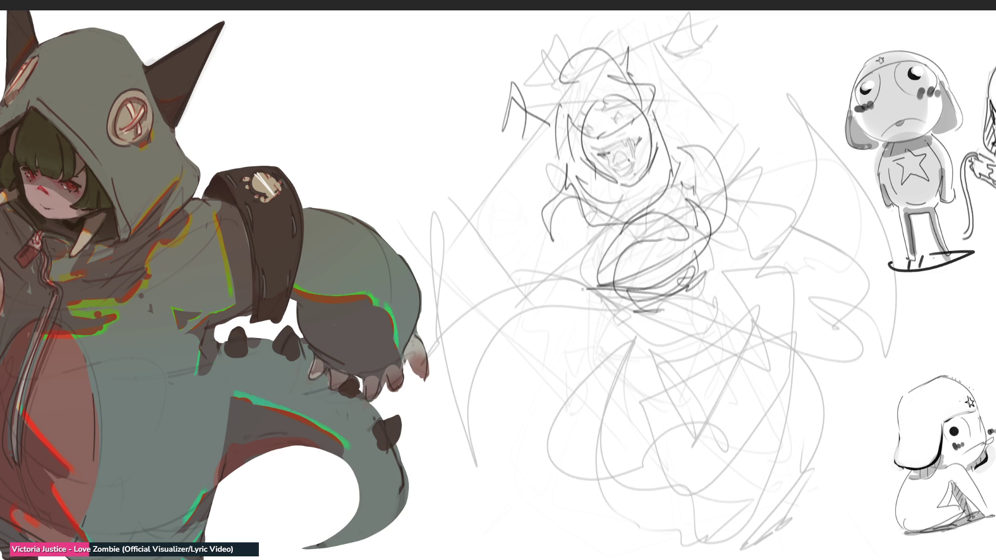
mouse_move(630, 307)
mouse_down()
mouse_move(671, 323)
mouse_move(743, 300)
mouse_up()
drag(707, 244, 760, 347)
mouse_move(657, 327)
mouse_down()
mouse_move(713, 395)
mouse_move(739, 317)
mouse_up()
drag(740, 266, 798, 420)
drag(741, 438, 671, 392)
mouse_move(628, 315)
mouse_down()
mouse_move(704, 491)
mouse_move(770, 457)
mouse_move(723, 525)
mouse_up()
Sketch the figure's left side, long torso lines and a first hair stroke
drag(727, 451, 574, 241)
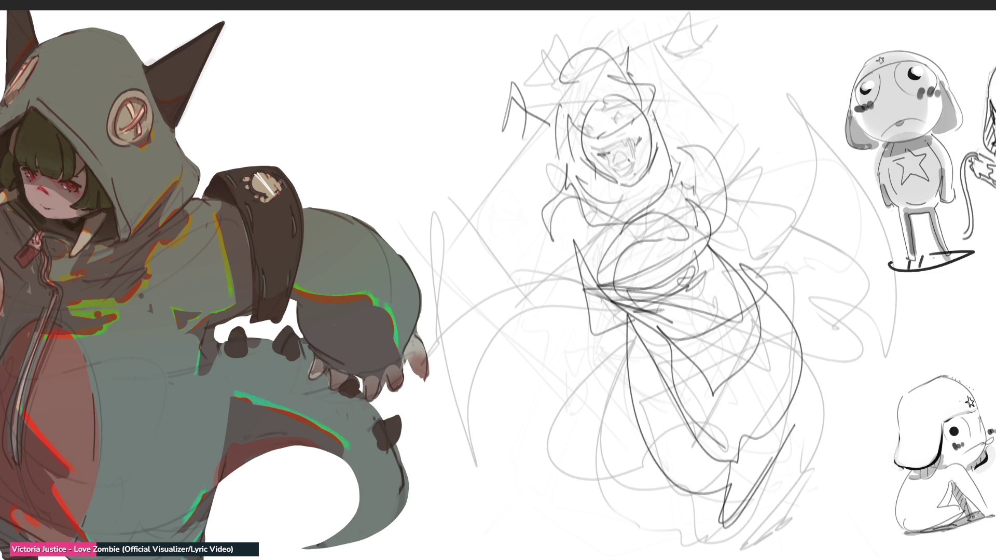
drag(584, 290, 745, 322)
mouse_move(722, 201)
mouse_down()
mouse_move(755, 234)
mouse_move(727, 276)
mouse_move(733, 258)
mouse_move(599, 333)
mouse_up()
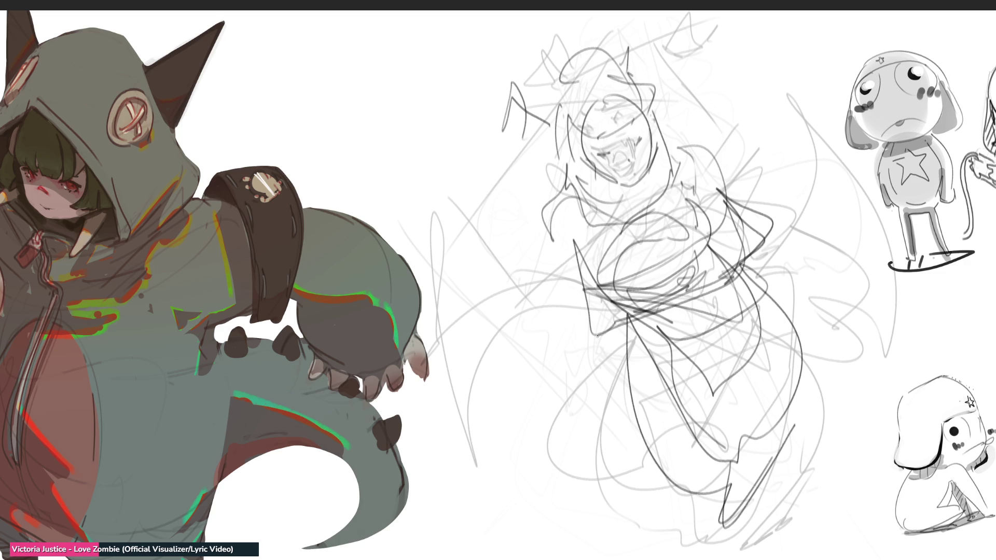
drag(634, 292, 596, 315)
drag(562, 215, 578, 337)
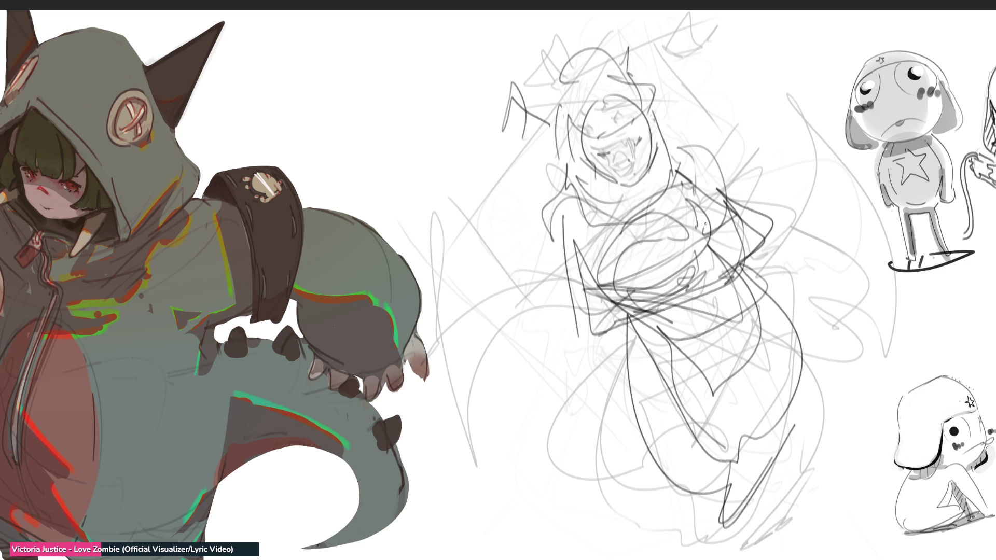
drag(579, 184, 560, 302)
mouse_move(547, 111)
mouse_down()
mouse_move(513, 197)
mouse_move(572, 226)
mouse_up()
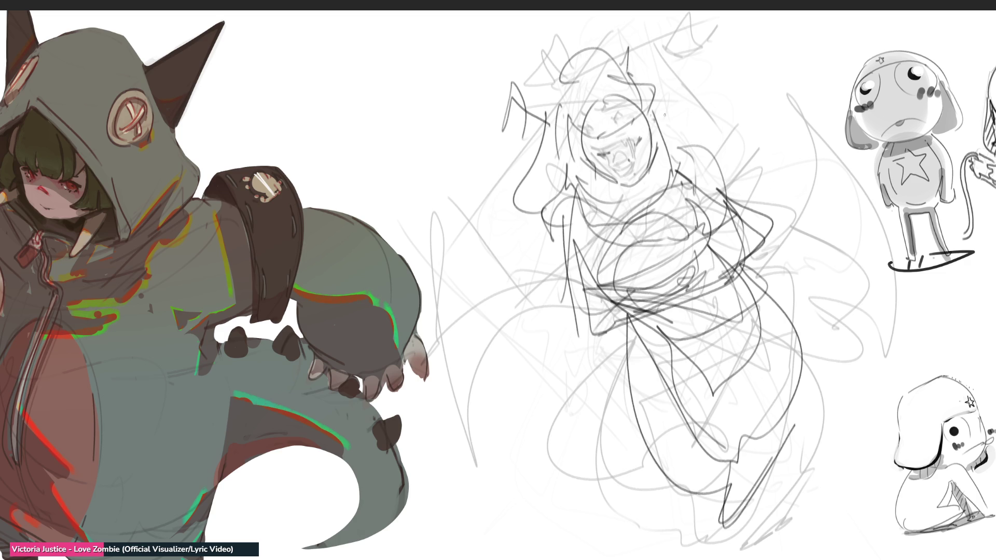
drag(663, 107, 704, 147)
Sweep long flowing hair strokes down the left side of the figure
drag(531, 142, 571, 275)
mouse_move(675, 109)
mouse_down()
mouse_move(711, 164)
mouse_move(696, 185)
mouse_up()
drag(566, 263, 475, 312)
drag(483, 156, 437, 409)
drag(448, 245, 510, 518)
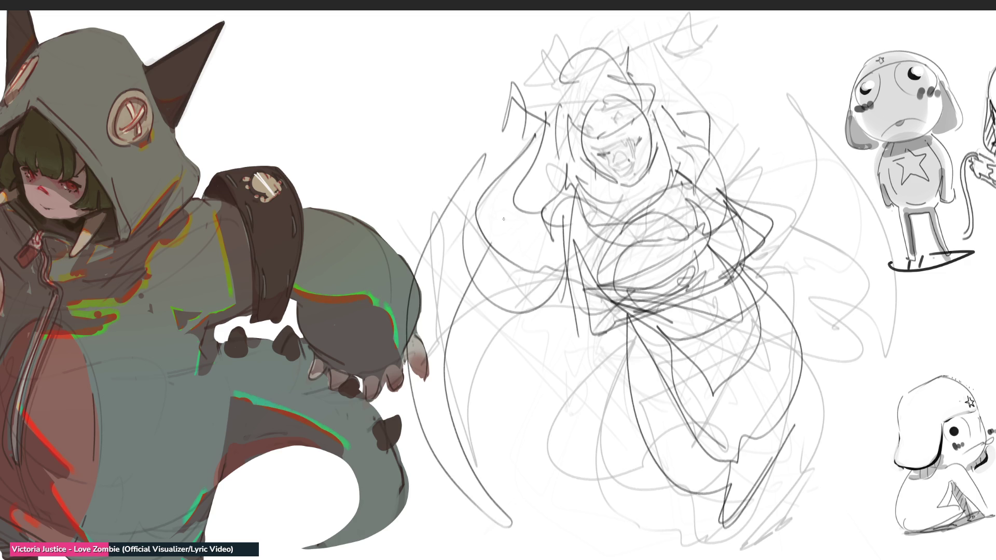
drag(498, 210, 523, 491)
drag(459, 491, 591, 319)
Sweep hair arcs right of the body, draw the right side down to the legs and add a pointed ear
drag(722, 214, 735, 155)
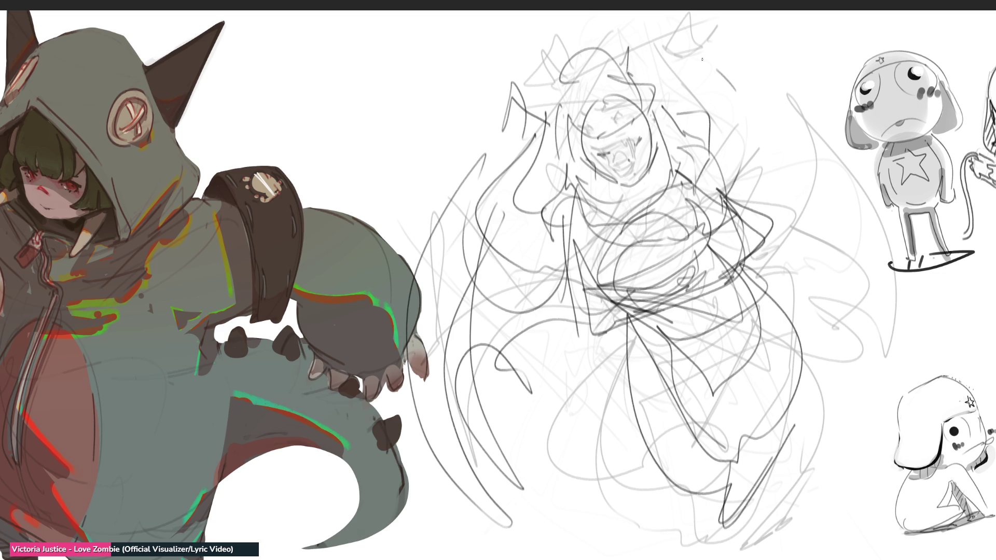
drag(692, 55, 829, 230)
mouse_move(700, 82)
mouse_down()
mouse_move(823, 199)
mouse_move(755, 327)
mouse_up()
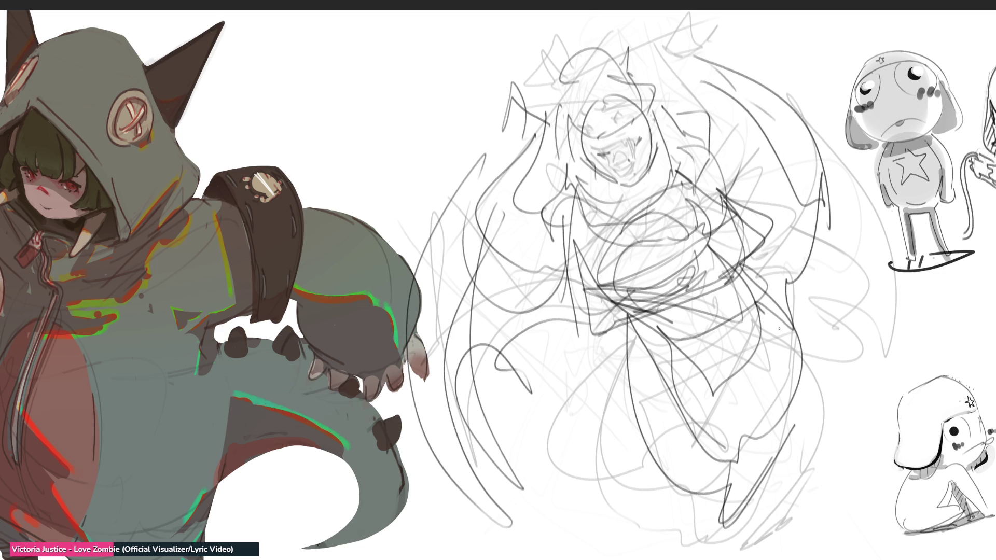
drag(818, 313, 766, 433)
drag(817, 430, 730, 515)
mouse_move(648, 71)
mouse_down()
mouse_move(639, 14)
mouse_move(673, 70)
mouse_up()
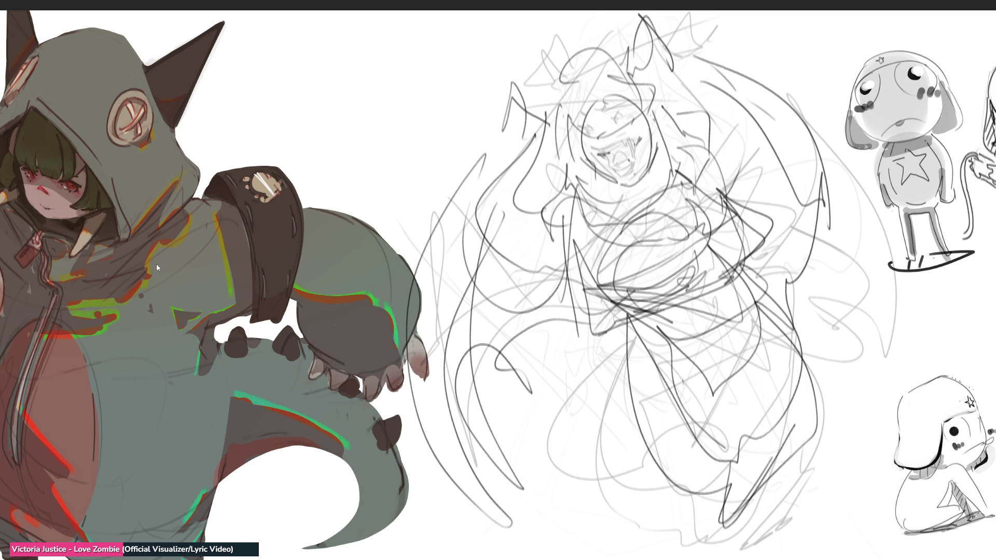
Mirror the sketch horizontally and rotate it clockwise with Free Transform
key(ctrl+m)
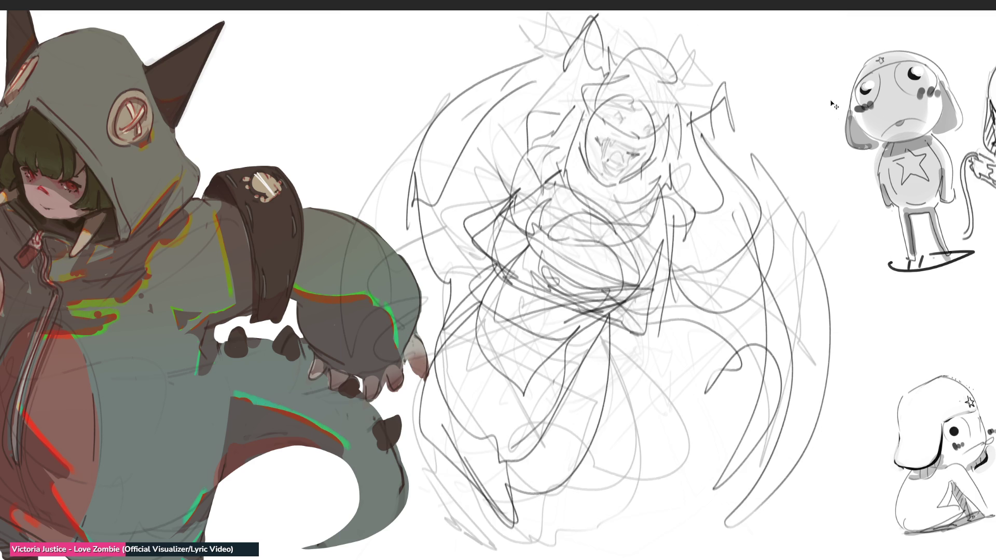
key(ctrl+t)
drag(591, 93, 605, 115)
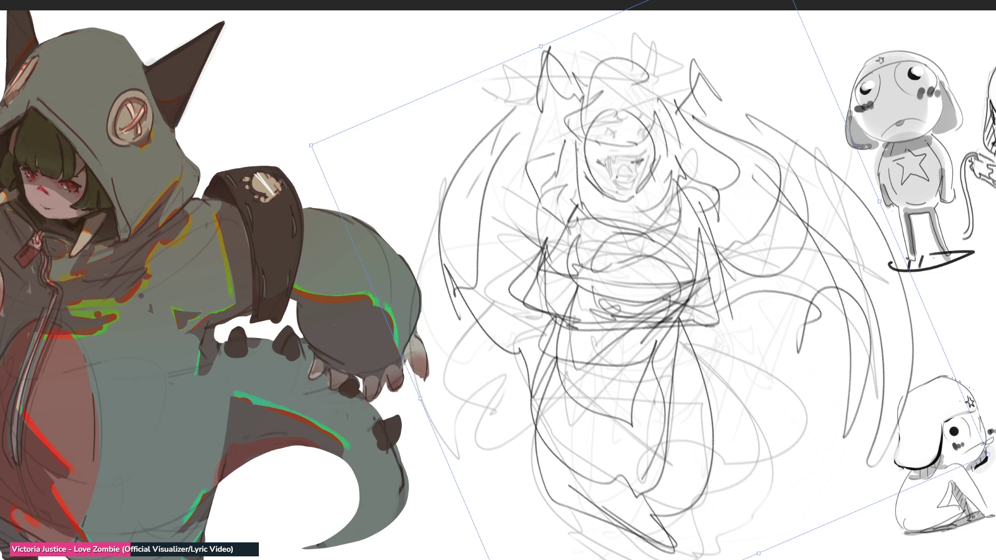
Apply the rotation, then with a fine brush draw the mask lines, round eye and ear loop on the face
key(Return)
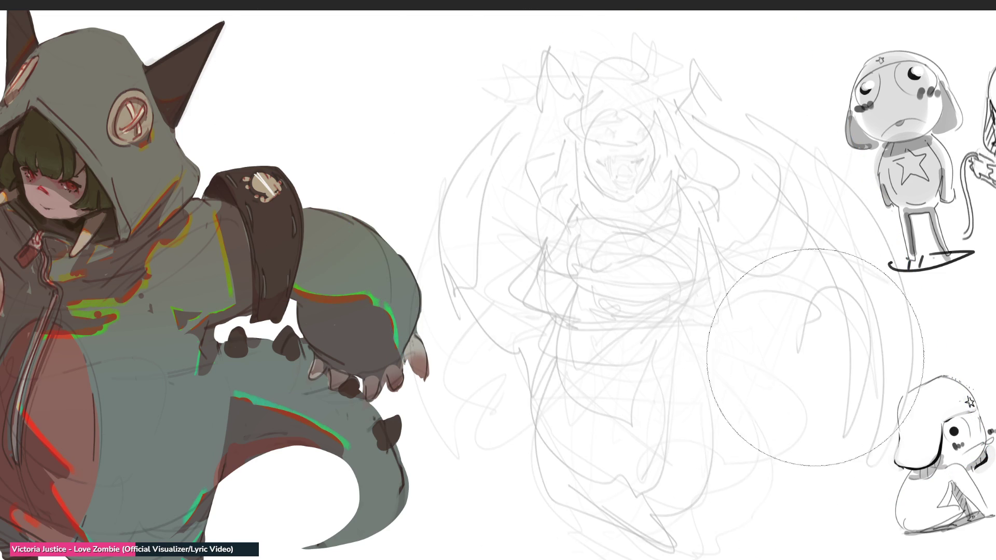
key(b)
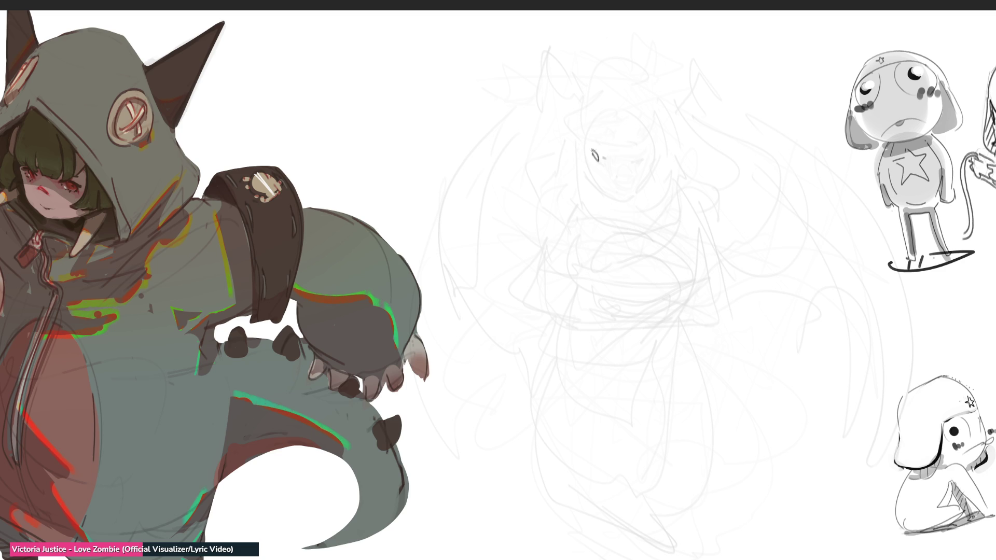
mouse_move(611, 156)
mouse_down()
mouse_move(628, 149)
mouse_move(634, 187)
mouse_up()
drag(599, 158, 608, 198)
mouse_move(630, 165)
mouse_down()
mouse_move(634, 212)
mouse_move(606, 213)
mouse_move(626, 211)
mouse_up()
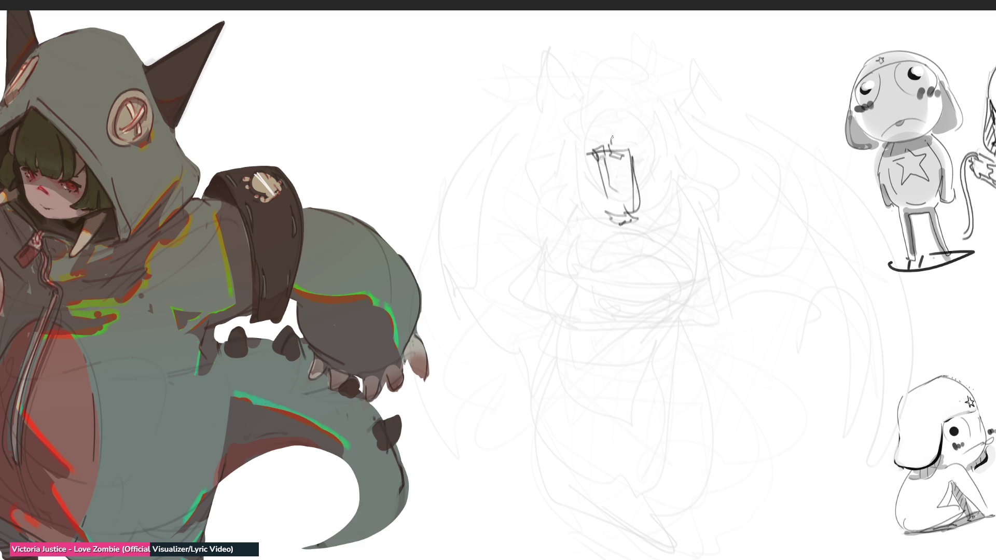
mouse_move(625, 123)
mouse_down()
mouse_move(634, 139)
mouse_move(597, 137)
mouse_move(638, 205)
mouse_up()
mouse_move(644, 147)
mouse_down()
mouse_move(660, 199)
mouse_move(648, 197)
mouse_up()
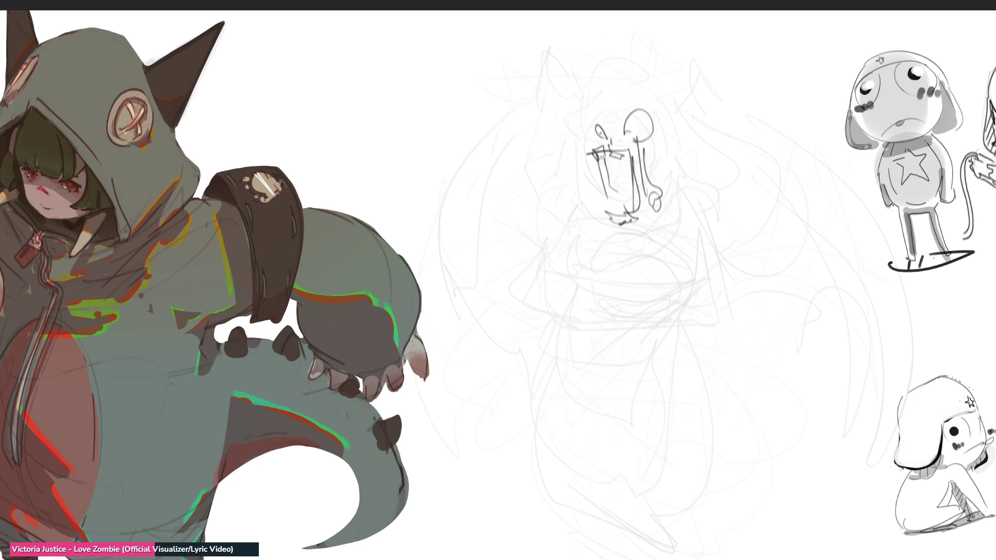
Outline the hood with an ear spike, sketch body and leg lines, then fade the new strokes to light grey
drag(611, 100, 601, 89)
drag(609, 157, 625, 201)
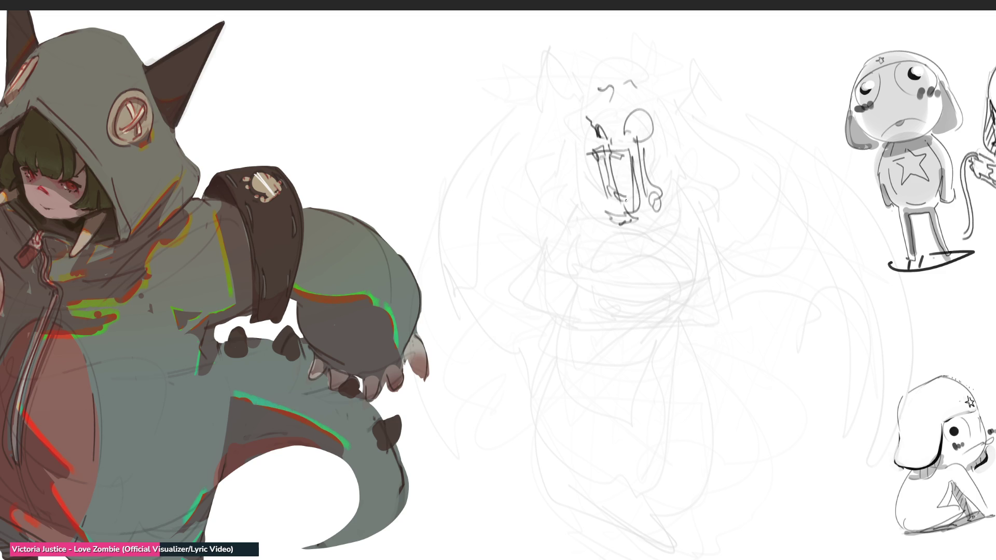
mouse_move(622, 40)
mouse_down()
mouse_move(591, 82)
mouse_move(682, 86)
mouse_up()
mouse_move(597, 56)
mouse_down()
mouse_move(650, 31)
mouse_move(690, 86)
mouse_move(684, 156)
mouse_up()
mouse_move(687, 87)
mouse_down()
mouse_move(660, 233)
mouse_move(668, 202)
mouse_move(694, 276)
mouse_move(661, 296)
mouse_move(653, 371)
mouse_move(628, 392)
mouse_move(664, 426)
mouse_move(622, 453)
mouse_move(657, 443)
mouse_move(665, 286)
mouse_up()
mouse_move(663, 339)
mouse_down()
mouse_move(543, 193)
mouse_move(507, 244)
mouse_move(442, 238)
mouse_move(577, 238)
mouse_move(611, 259)
mouse_move(704, 177)
mouse_move(665, 314)
mouse_move(685, 382)
mouse_move(659, 467)
mouse_move(590, 346)
mouse_move(654, 447)
mouse_move(709, 494)
mouse_move(598, 466)
mouse_move(728, 535)
mouse_move(770, 337)
mouse_move(770, 467)
mouse_move(724, 535)
mouse_move(711, 181)
mouse_move(655, 327)
mouse_up()
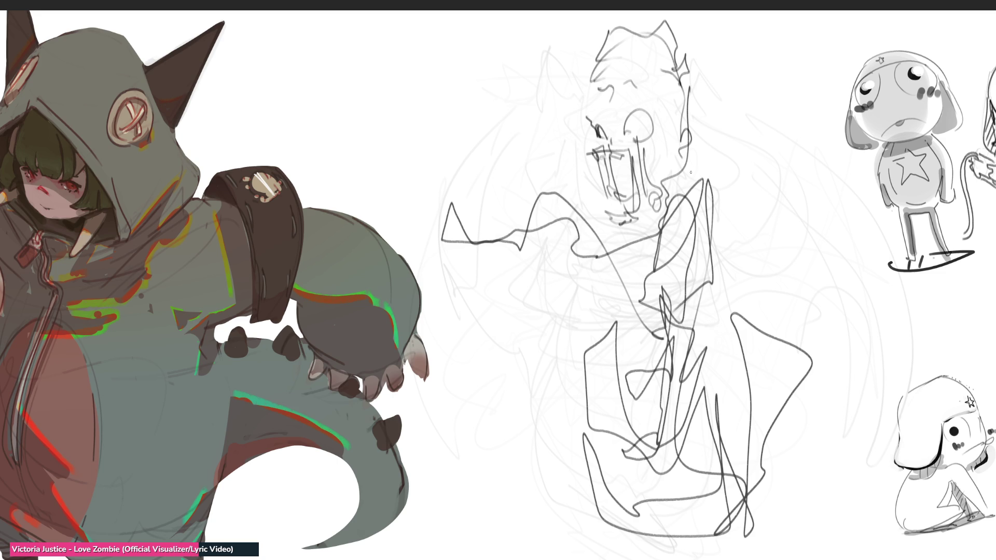
mouse_move(685, 157)
mouse_down()
mouse_move(646, 133)
mouse_move(534, 378)
mouse_move(733, 378)
mouse_move(613, 111)
mouse_up()
Sketch the skull's eye sockets, nose details, fang curve and cheek wedge with a fine tip
key(e)
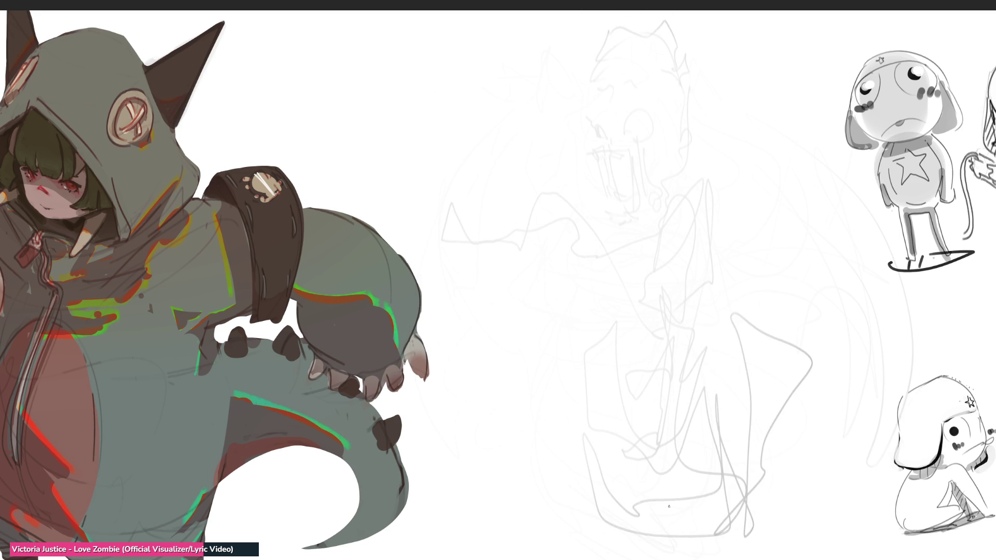
mouse_move(568, 116)
mouse_down()
mouse_move(572, 140)
mouse_move(592, 134)
mouse_up()
mouse_move(647, 106)
mouse_down()
mouse_move(634, 140)
mouse_move(657, 136)
mouse_move(606, 154)
mouse_up()
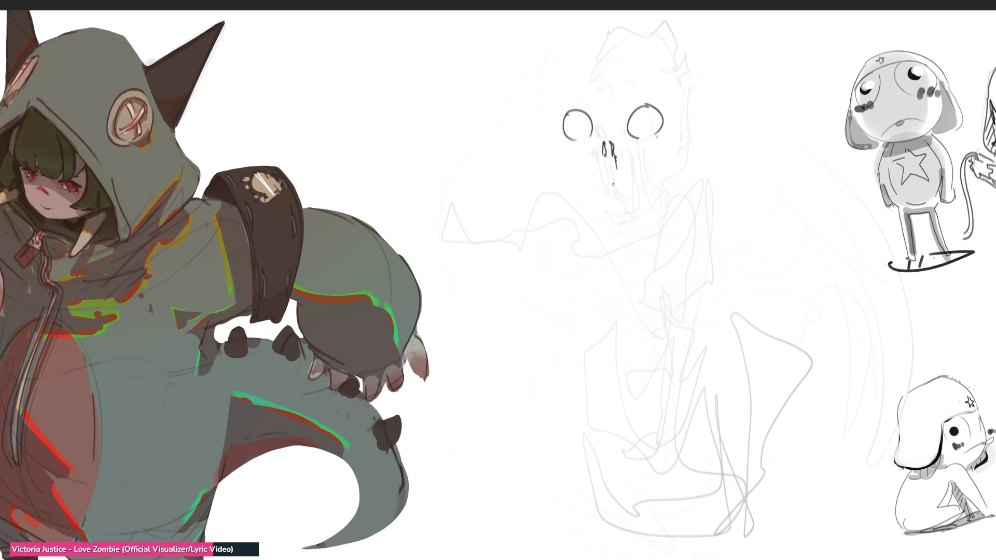
mouse_move(594, 170)
mouse_down()
mouse_move(635, 212)
mouse_move(612, 211)
mouse_move(605, 168)
mouse_move(633, 210)
mouse_move(627, 222)
mouse_up()
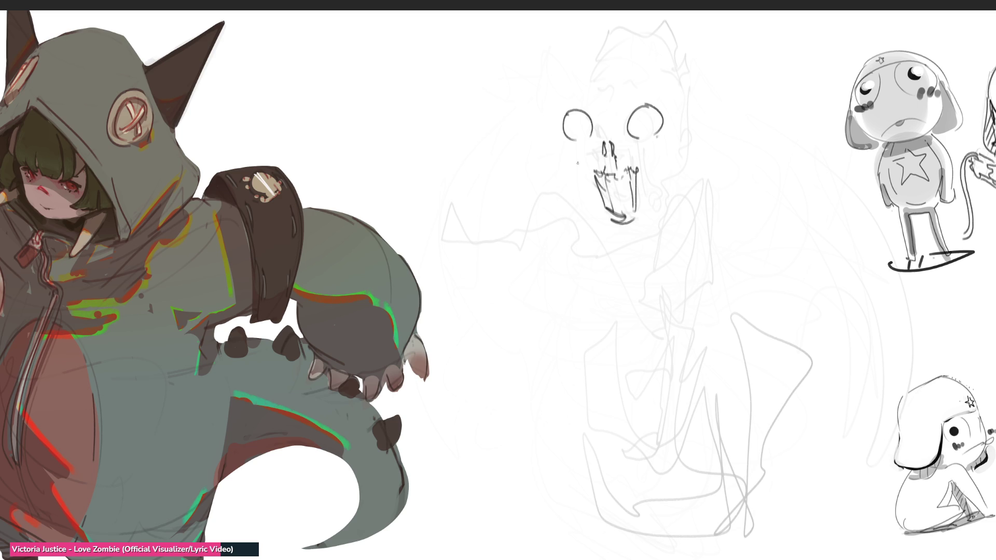
drag(559, 144, 585, 176)
mouse_move(650, 157)
mouse_down()
mouse_move(672, 142)
mouse_move(647, 156)
mouse_move(557, 80)
mouse_up()
Outline the skull's edges and jaw, then sketch the neck and collar beneath it
mouse_move(561, 79)
mouse_down()
mouse_move(592, 53)
mouse_move(667, 109)
mouse_up()
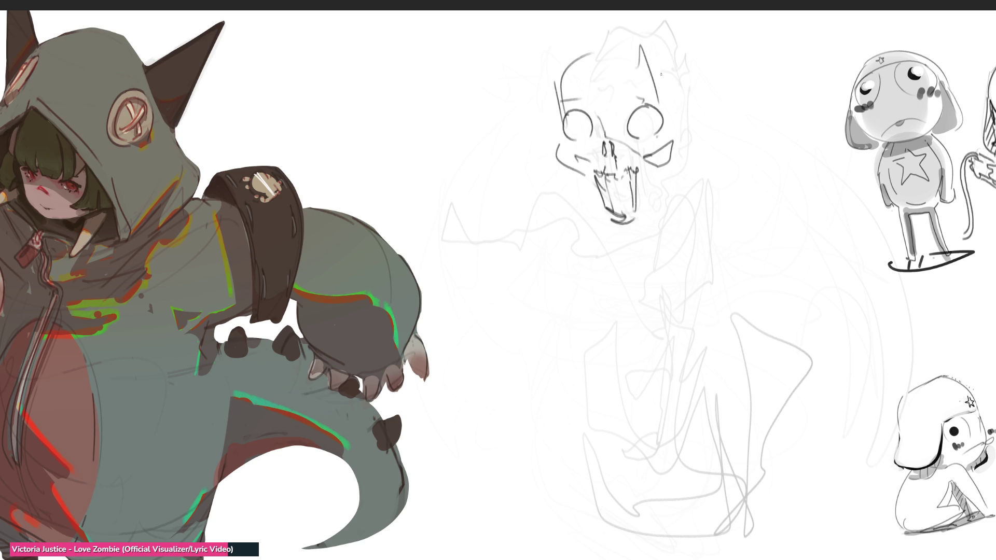
mouse_move(657, 55)
mouse_down()
mouse_move(675, 131)
mouse_move(662, 196)
mouse_up()
drag(581, 171, 599, 196)
mouse_move(669, 169)
mouse_down()
mouse_move(647, 249)
mouse_move(627, 266)
mouse_up()
mouse_move(654, 224)
mouse_down()
mouse_move(686, 288)
mouse_move(642, 293)
mouse_up()
drag(630, 291, 618, 292)
mouse_move(608, 294)
mouse_down()
mouse_move(575, 274)
mouse_move(566, 226)
mouse_move(548, 280)
mouse_move(586, 290)
mouse_up()
mouse_move(627, 277)
mouse_down()
mouse_move(662, 322)
mouse_move(706, 267)
mouse_up()
Draw the hatched body line, the curved sleeve of the outstretched arm and a small hand
mouse_move(706, 222)
mouse_down()
mouse_move(753, 352)
mouse_move(703, 385)
mouse_up()
mouse_move(753, 355)
mouse_down()
mouse_move(706, 384)
mouse_move(736, 395)
mouse_move(749, 446)
mouse_up()
drag(726, 374, 739, 420)
drag(739, 422, 755, 466)
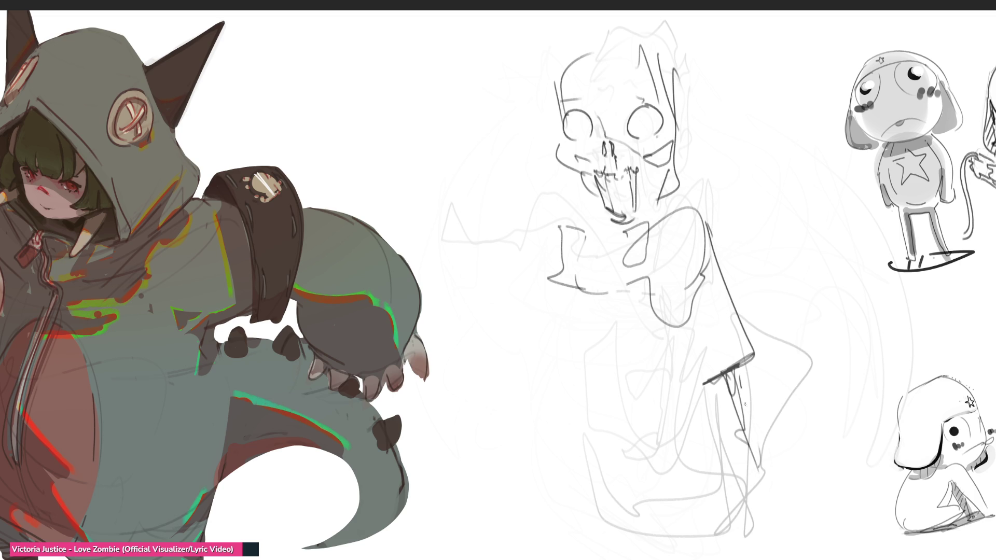
mouse_move(739, 375)
mouse_down()
mouse_move(772, 478)
mouse_move(755, 478)
mouse_up()
mouse_move(724, 372)
mouse_down()
mouse_move(636, 388)
mouse_move(675, 333)
mouse_move(570, 355)
mouse_move(649, 392)
mouse_up()
mouse_move(669, 384)
mouse_down()
mouse_move(664, 399)
mouse_move(580, 434)
mouse_up()
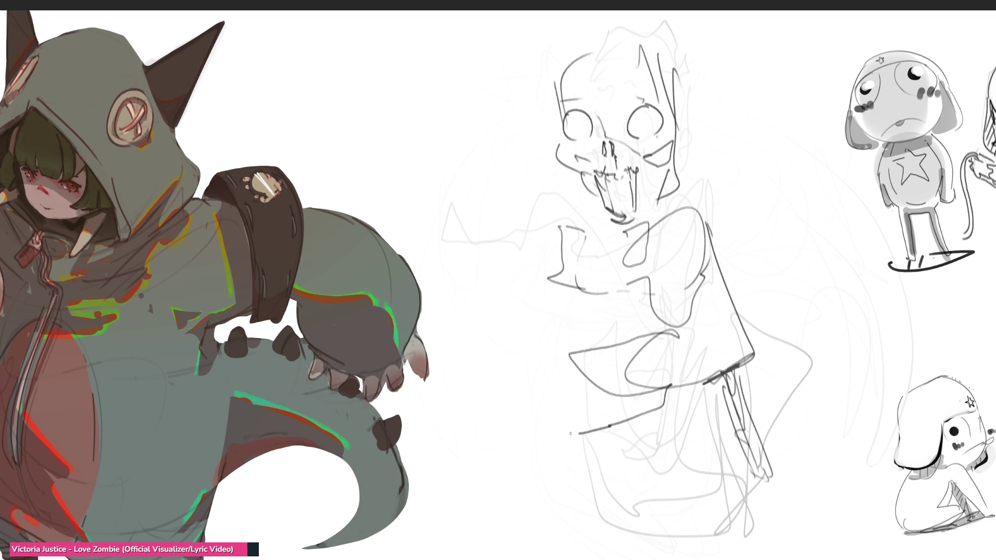
mouse_move(493, 324)
mouse_down()
mouse_move(536, 293)
mouse_move(561, 311)
mouse_move(554, 322)
mouse_move(530, 318)
mouse_move(518, 351)
mouse_move(506, 313)
mouse_move(502, 352)
mouse_move(511, 287)
mouse_move(476, 261)
mouse_move(549, 230)
mouse_move(664, 226)
mouse_move(732, 304)
mouse_move(599, 403)
mouse_move(594, 484)
mouse_move(643, 412)
mouse_move(710, 422)
mouse_up()
Outline the torso side, hem, lower legs and base of the figure
mouse_move(709, 421)
mouse_down()
mouse_move(654, 458)
mouse_move(554, 469)
mouse_up()
mouse_move(555, 470)
mouse_down()
mouse_move(567, 498)
mouse_move(732, 522)
mouse_up()
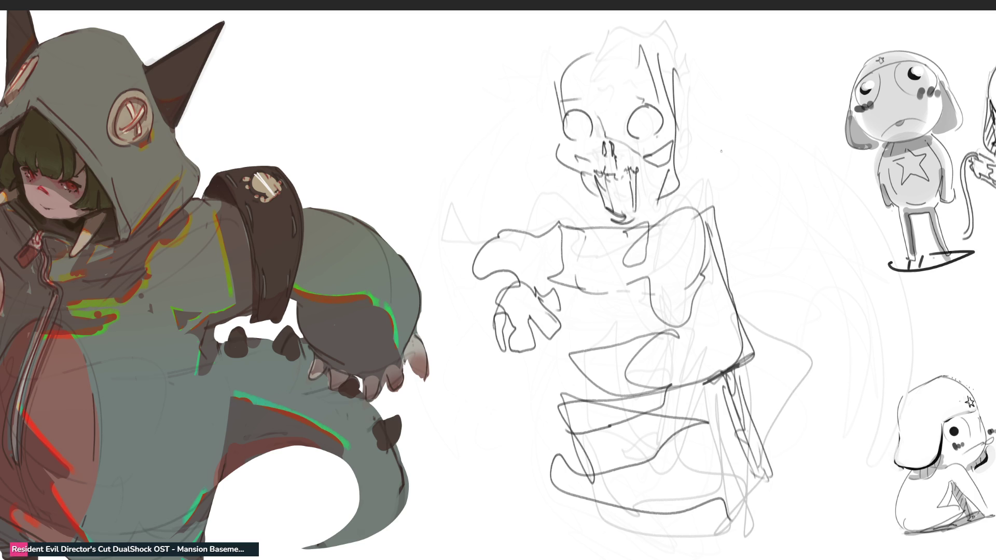
Fade the skeleton sketch to light grey and draw the arc and side line of a new head
key(i)
key(i)
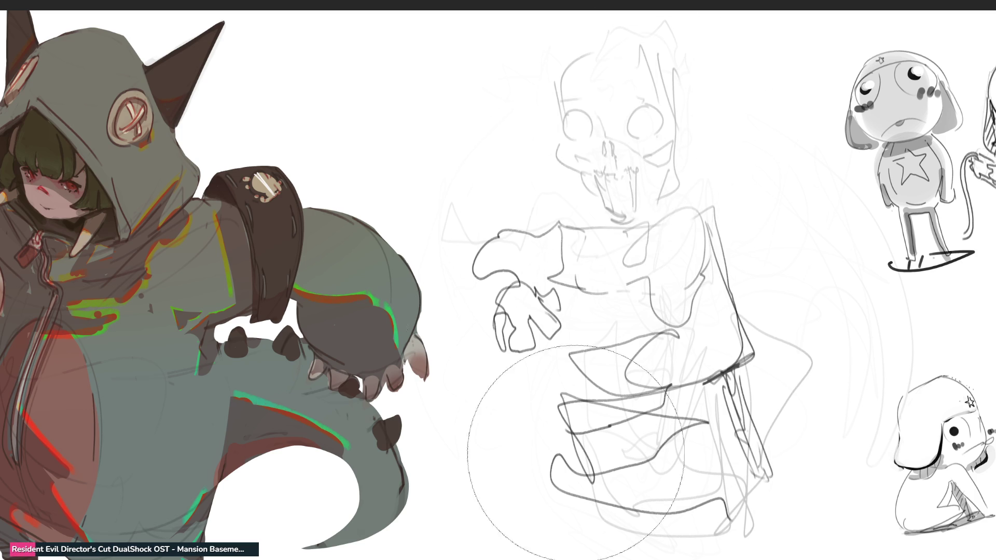
key(i)
key(i)
key(i)
key(i)
key(i)
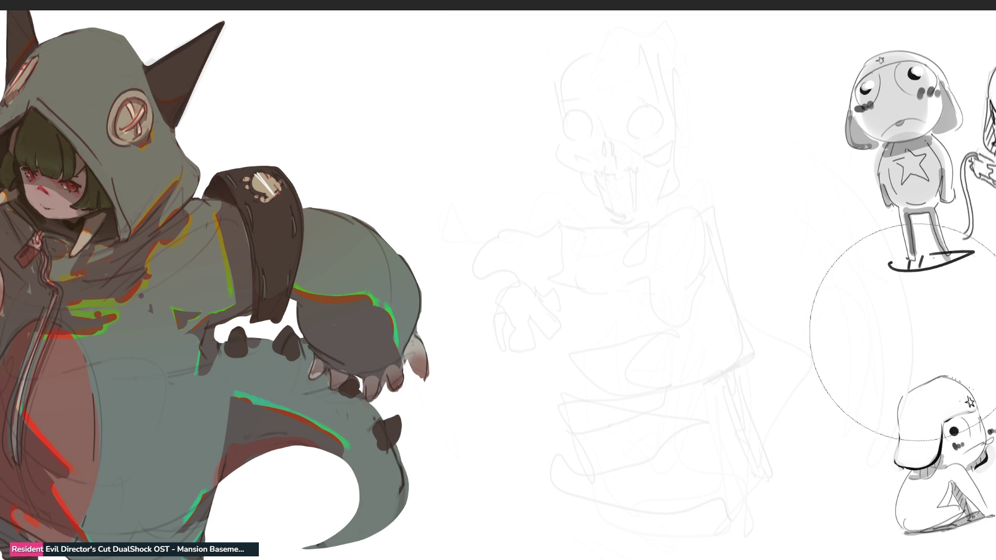
key(e)
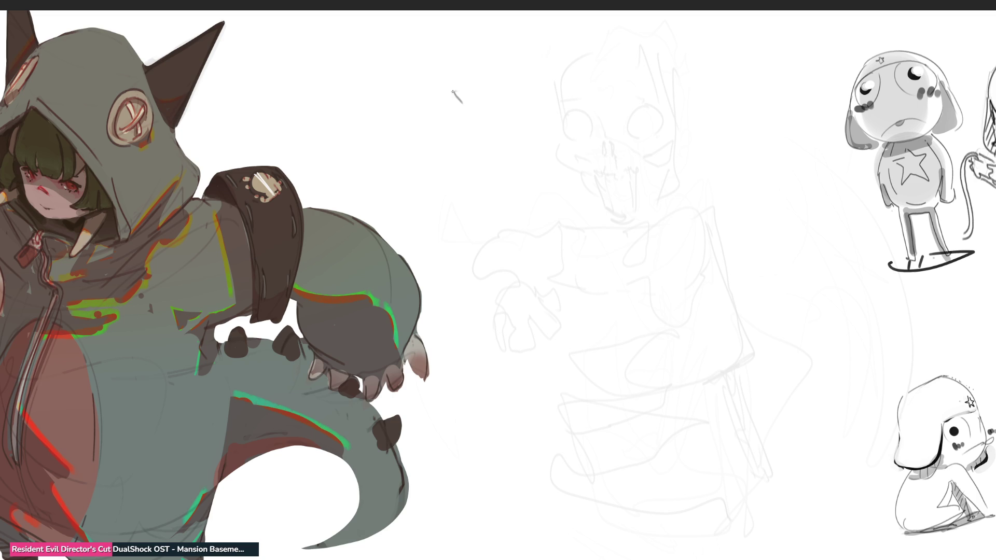
mouse_move(451, 91)
mouse_down()
mouse_move(510, 115)
mouse_move(563, 101)
mouse_move(553, 105)
mouse_up()
drag(465, 48, 578, 100)
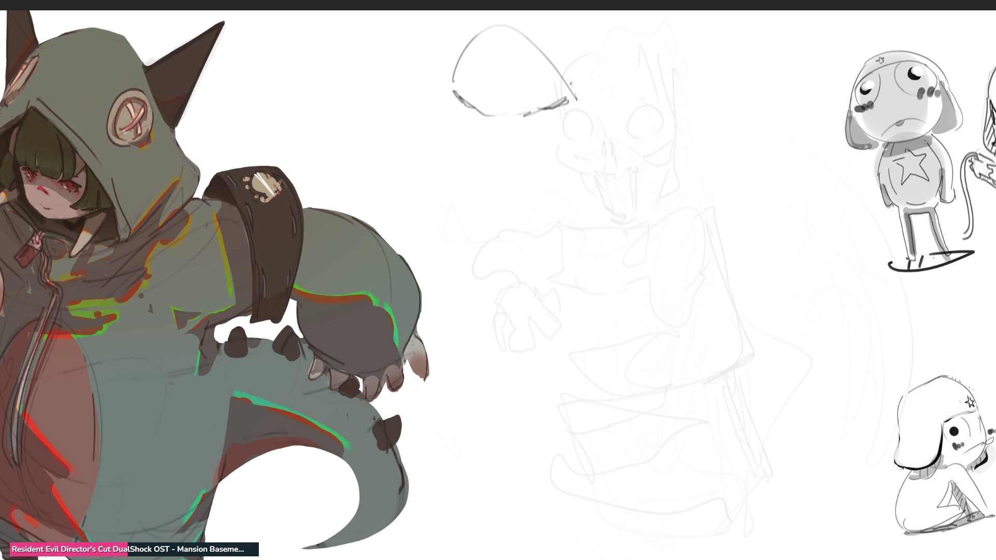
mouse_move(554, 62)
mouse_down()
mouse_move(558, 136)
mouse_move(547, 142)
mouse_move(556, 126)
mouse_move(529, 134)
mouse_move(555, 127)
mouse_move(550, 135)
mouse_move(558, 125)
mouse_move(539, 123)
mouse_up()
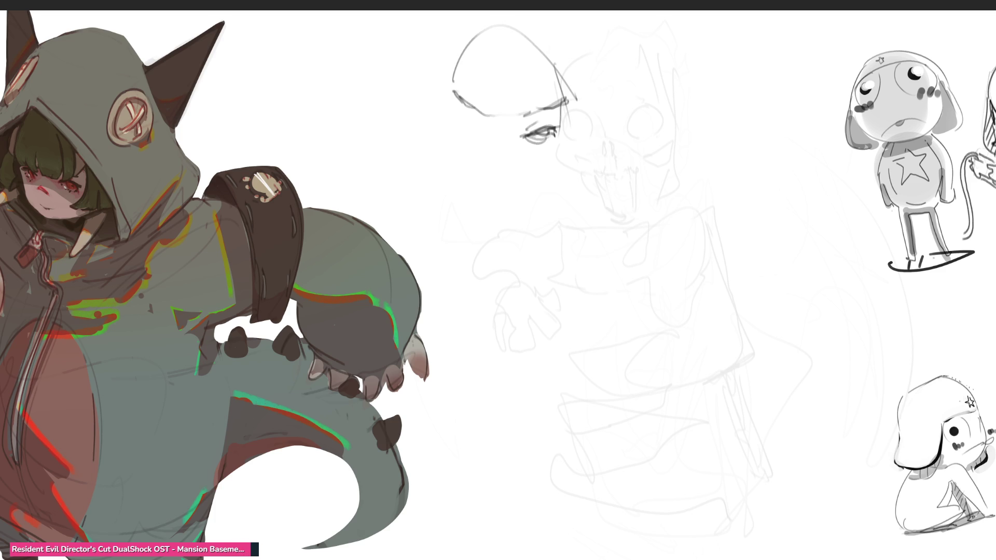
Mark the eye, brow, upper eyelid and nose on the new head
drag(469, 120, 485, 134)
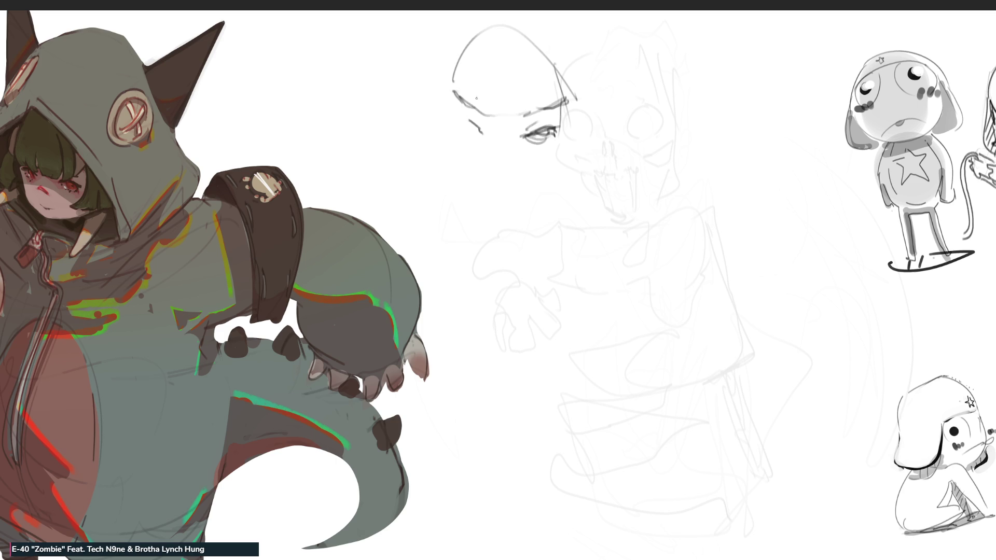
drag(462, 121, 476, 137)
mouse_move(475, 109)
mouse_down()
mouse_move(483, 116)
mouse_move(457, 113)
mouse_up()
mouse_move(526, 129)
mouse_down()
mouse_move(540, 124)
mouse_move(503, 144)
mouse_move(492, 173)
mouse_up()
drag(495, 139, 503, 180)
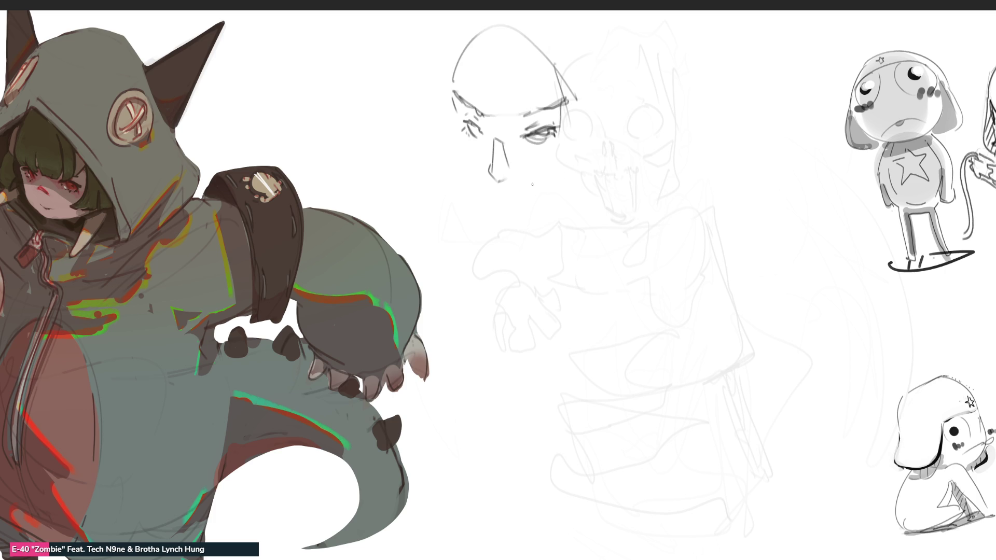
Draw the jaw, chin and mask line across the lower face
drag(505, 186, 537, 201)
mouse_move(456, 140)
mouse_down()
mouse_move(504, 185)
mouse_move(571, 137)
mouse_up()
mouse_move(465, 150)
mouse_down()
mouse_move(536, 201)
mouse_move(570, 157)
mouse_up()
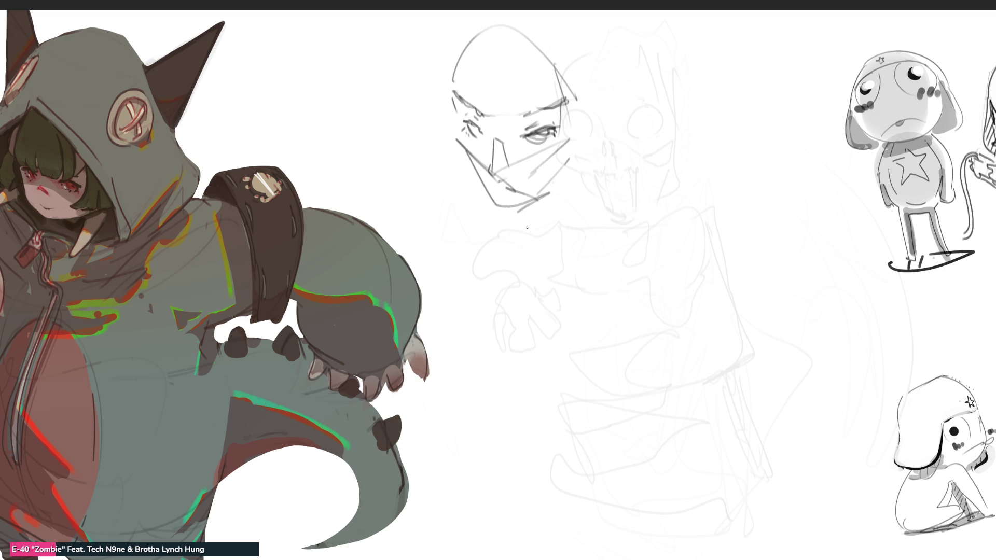
Frame both sides of the face with long hair strands and short strands at the top
drag(564, 102, 543, 292)
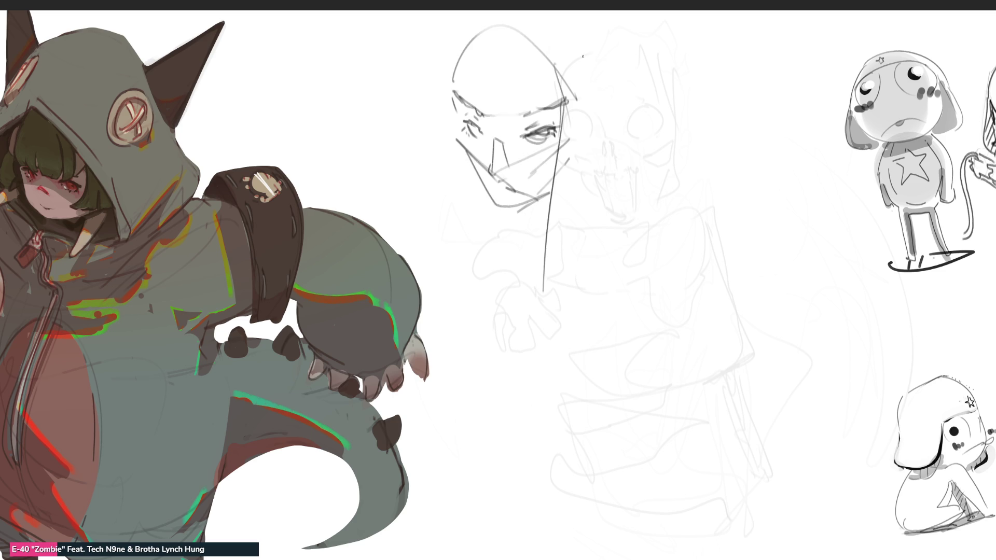
mouse_move(599, 42)
mouse_down()
mouse_move(551, 264)
mouse_move(594, 187)
mouse_move(542, 341)
mouse_up()
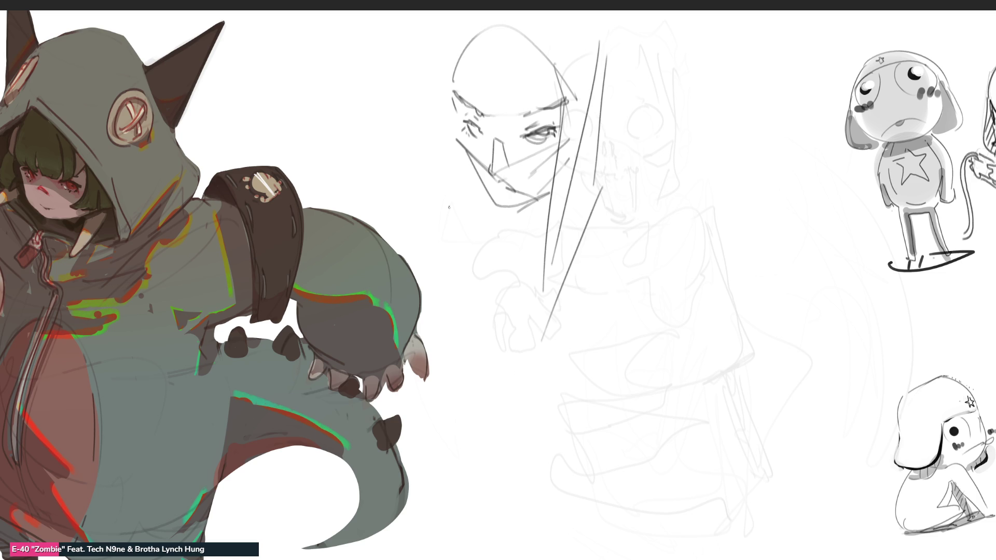
drag(451, 64, 471, 278)
drag(444, 39, 450, 299)
drag(480, 14, 444, 74)
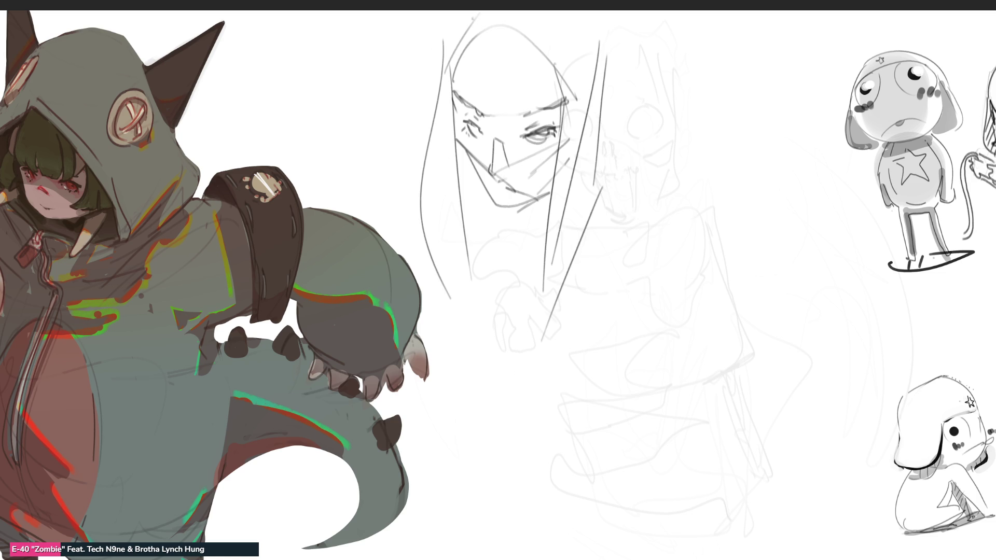
drag(460, 30, 421, 90)
drag(477, 12, 458, 31)
Add long diagonal hair strands, touch up the cheek hatching and define the left jaw
drag(537, 11, 510, 33)
drag(609, 30, 605, 100)
drag(599, 167, 593, 183)
drag(640, 45, 532, 391)
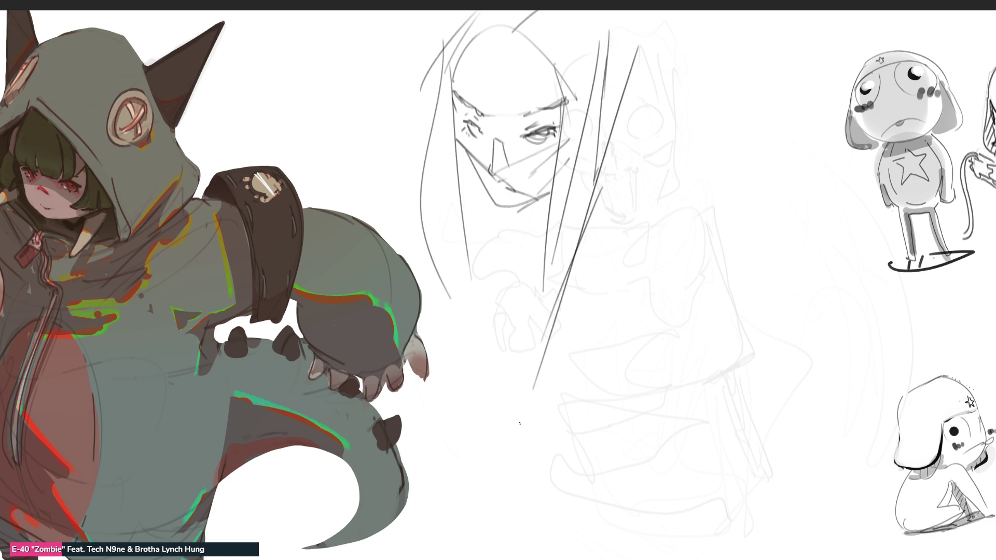
drag(624, 138, 551, 359)
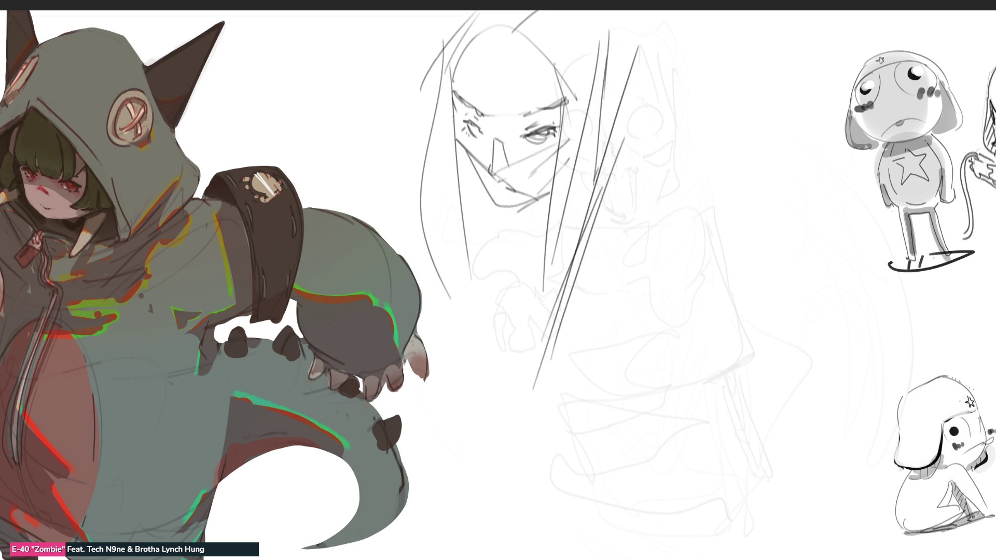
mouse_move(465, 125)
mouse_down()
mouse_move(476, 167)
mouse_move(516, 221)
mouse_move(554, 192)
mouse_up()
drag(506, 221, 560, 181)
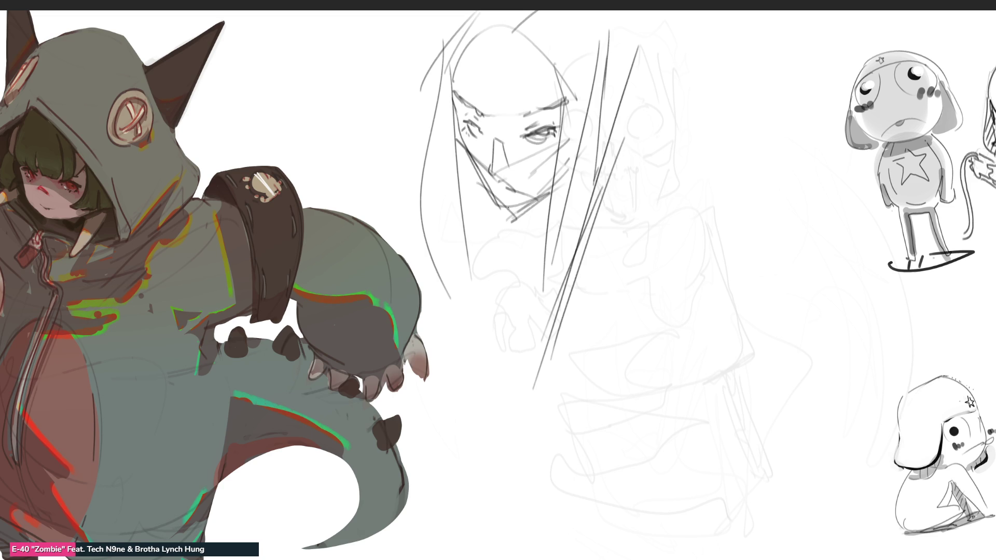
Start the body below the face and sketch the long drape of the cloak
mouse_move(518, 221)
mouse_down()
mouse_move(537, 251)
mouse_move(524, 345)
mouse_move(561, 266)
mouse_up()
mouse_move(605, 183)
mouse_down()
mouse_move(657, 289)
mouse_move(738, 386)
mouse_move(675, 290)
mouse_move(589, 246)
mouse_move(721, 101)
mouse_move(689, 341)
mouse_move(491, 304)
mouse_move(459, 393)
mouse_move(557, 398)
mouse_move(548, 440)
mouse_move(676, 518)
mouse_move(687, 495)
mouse_up()
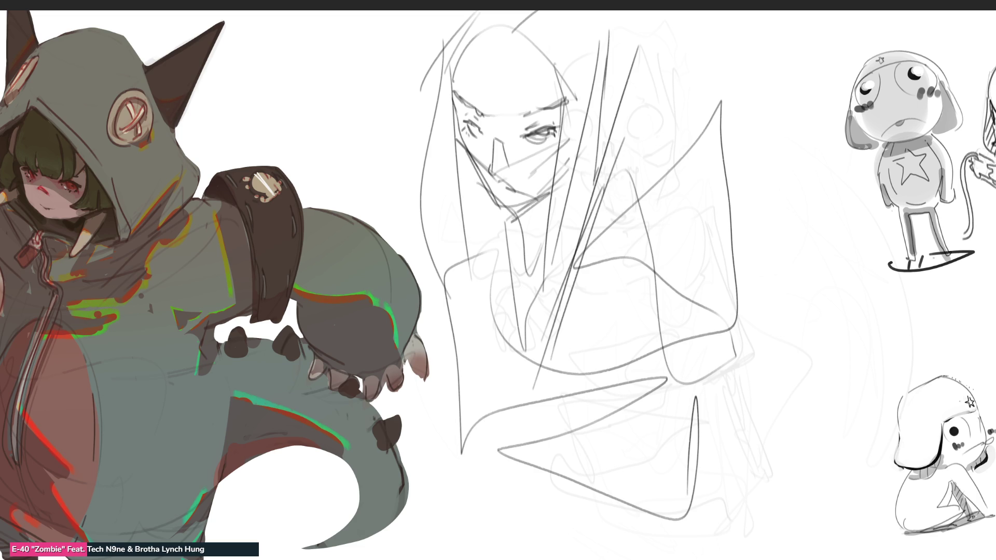
Zoom out and mirror the figure sketch horizontally
key(ctrl+minus)
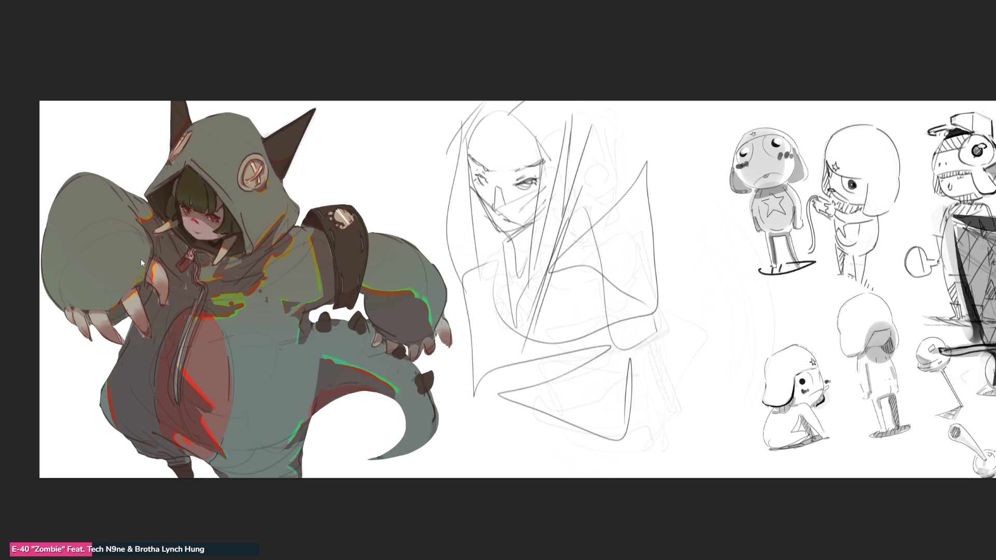
key(h)
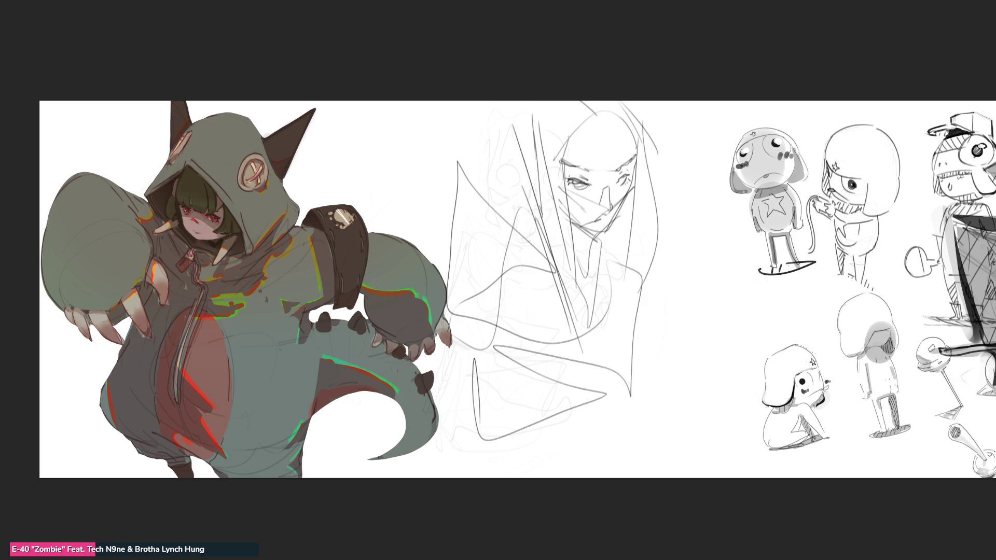
scroll(490, 273, up, 3)
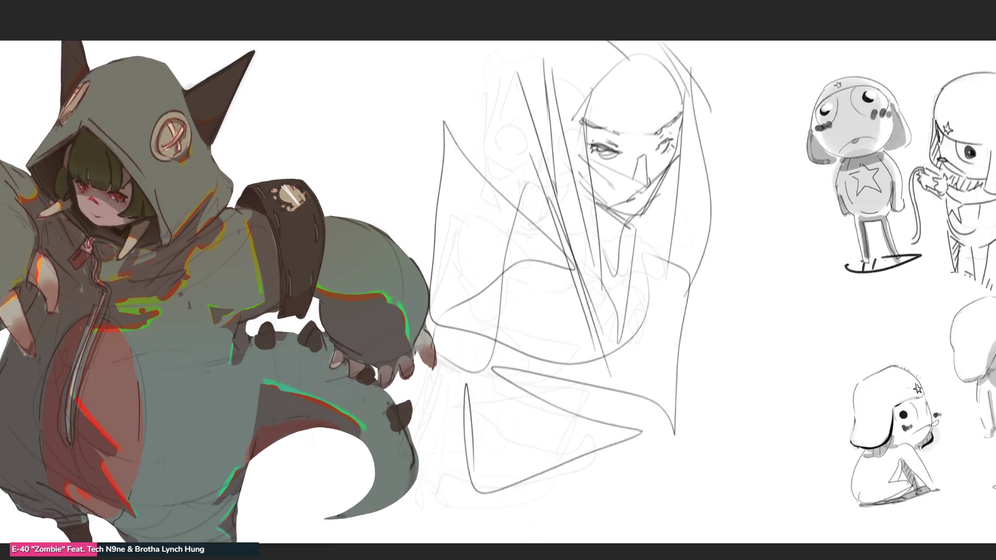
Fade the mirrored sketch and redraw the right eye and both eyebrows in dark lines
key(o)
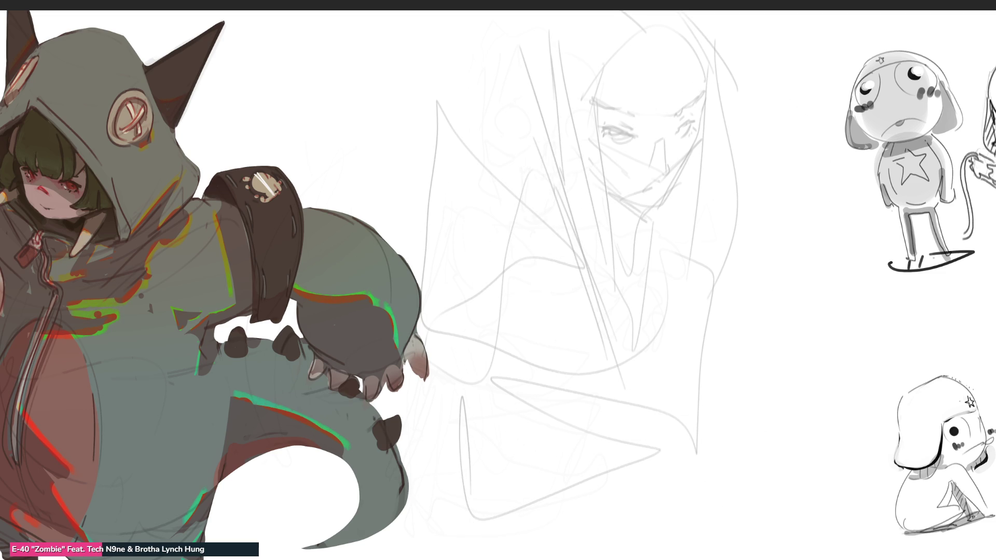
mouse_move(679, 130)
mouse_down()
mouse_move(702, 117)
mouse_move(683, 136)
mouse_up()
drag(674, 117, 699, 98)
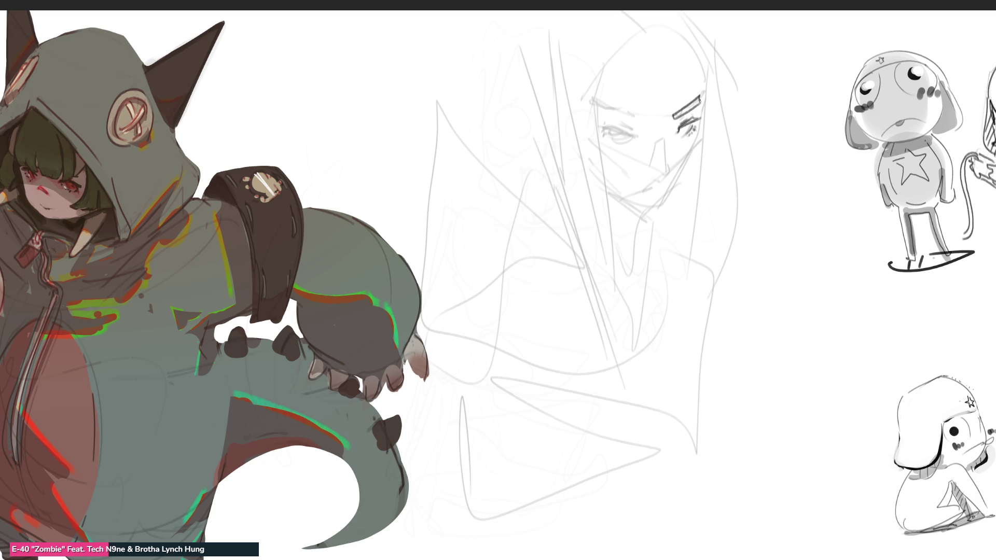
drag(602, 107, 641, 123)
Draw the nose line, undoing one stroke, and add short strokes beneath the nose
drag(664, 139, 672, 167)
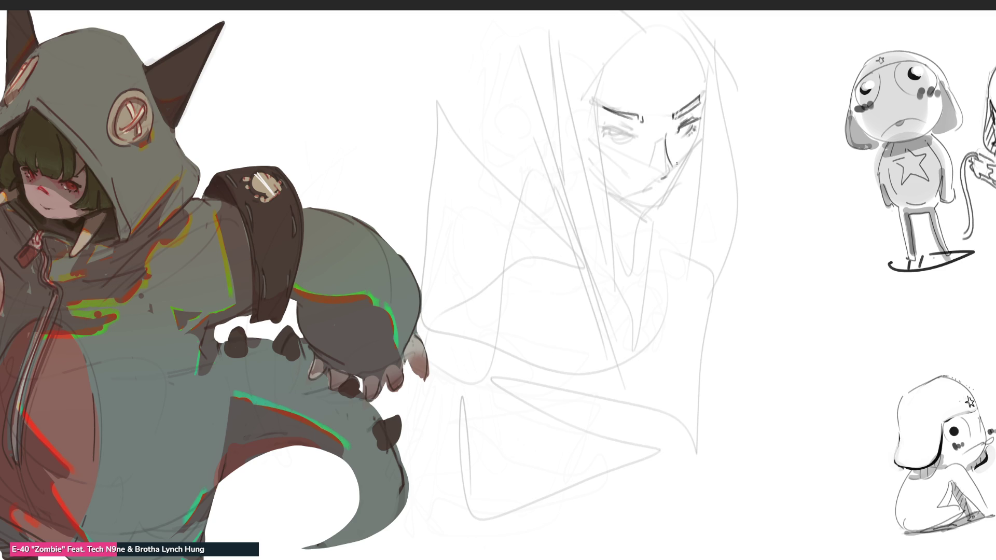
key(ctrl+z)
drag(659, 190, 668, 192)
drag(658, 187, 671, 183)
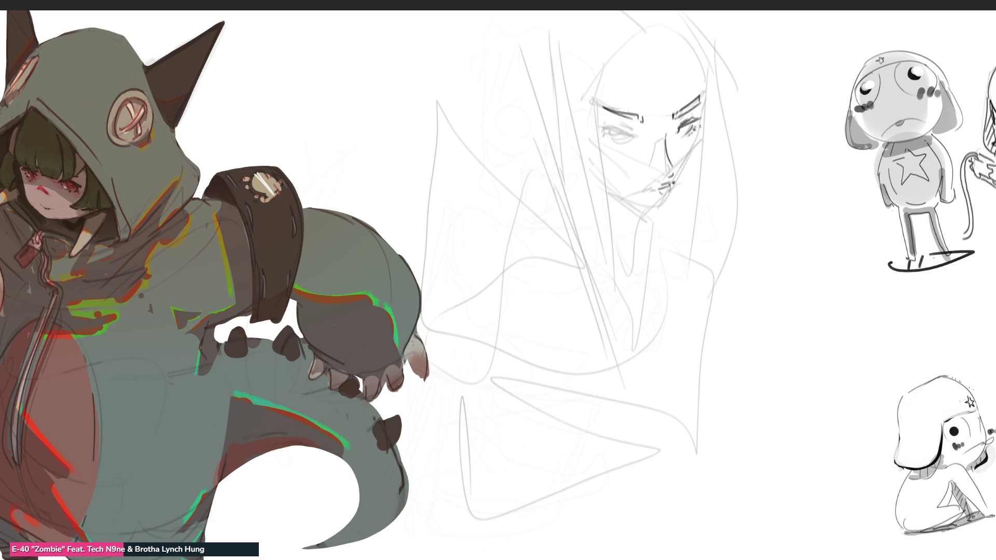